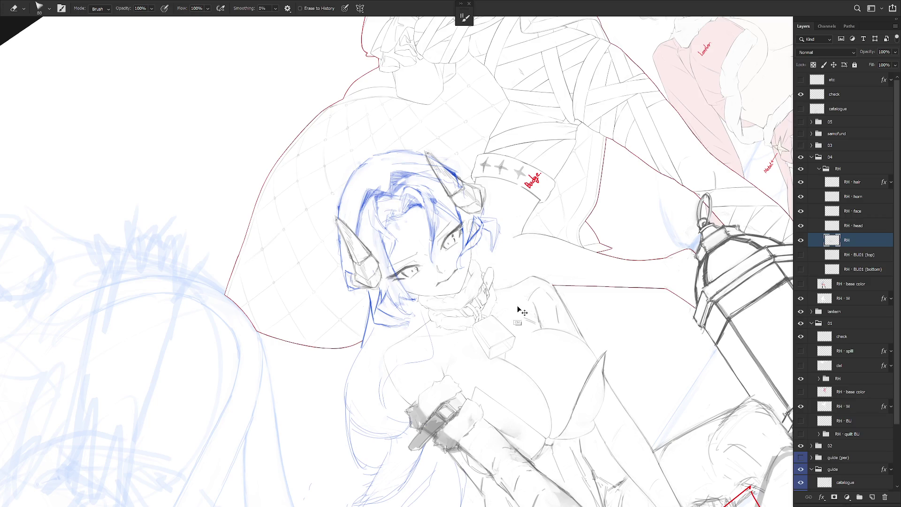
Step: Zoom in on the face and lasso away the small stray mark beside the fur collar
scroll(513, 307, up, 2)
key(b)
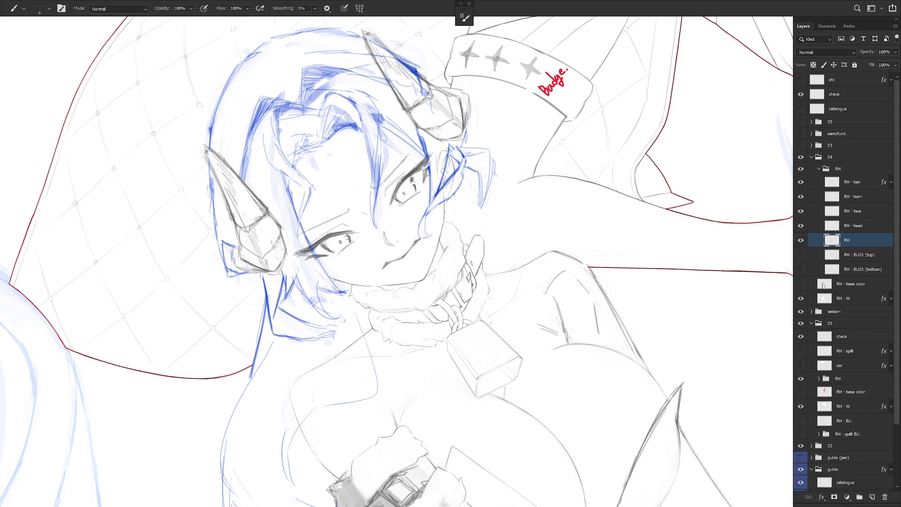
key(l)
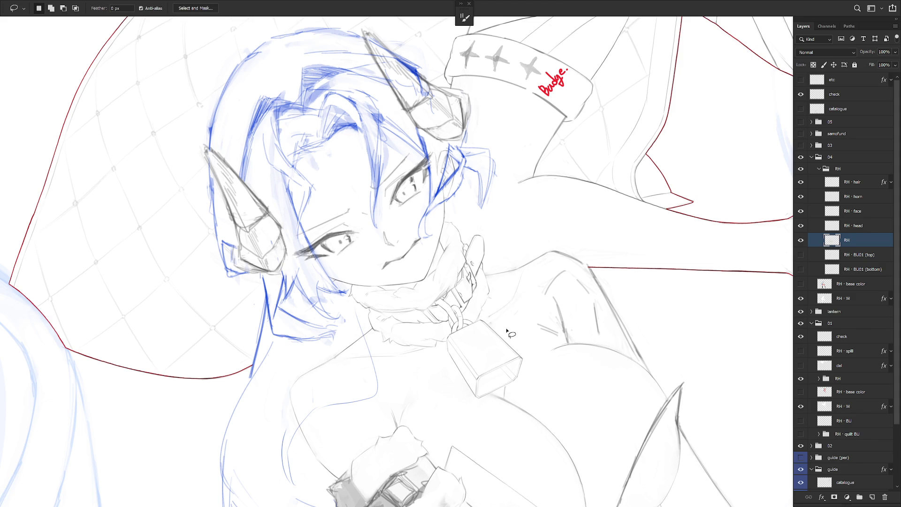
key(b)
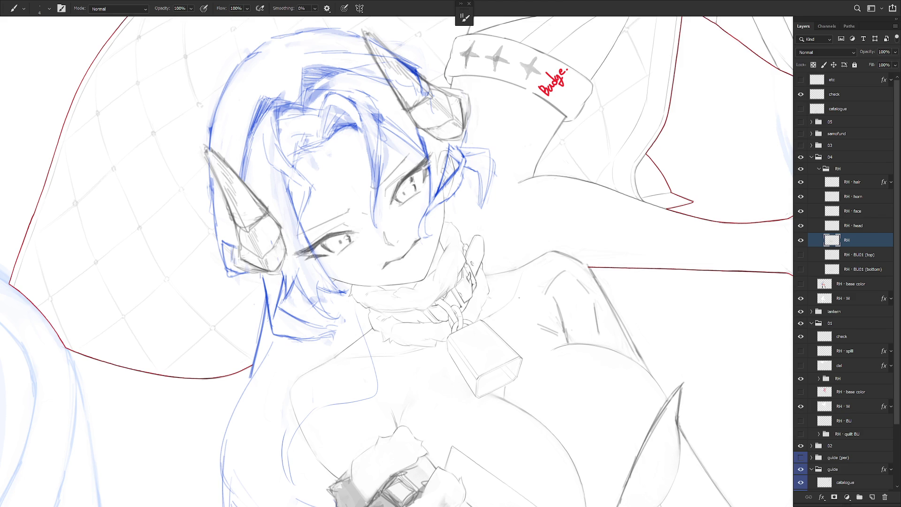
mouse_move(329, 140)
mouse_down()
mouse_move(422, 118)
mouse_move(469, 127)
mouse_up()
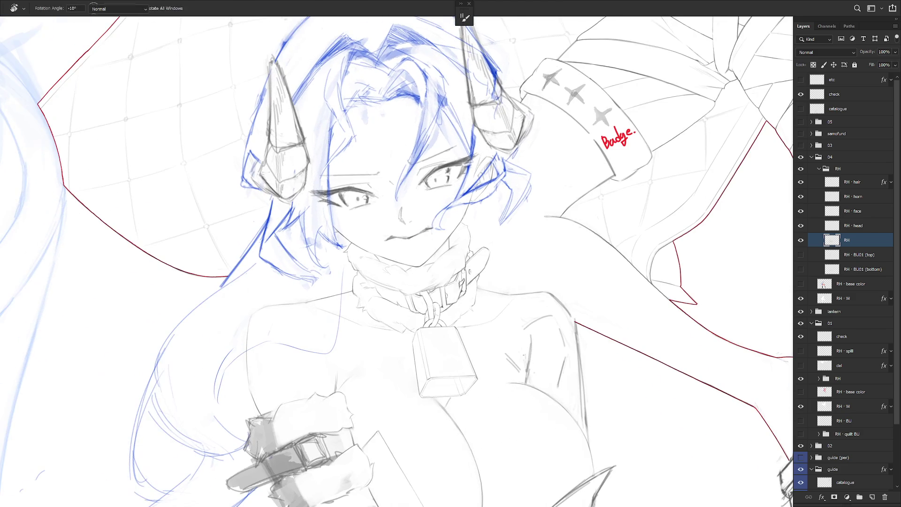
key(l)
mouse_move(517, 298)
mouse_down()
mouse_move(460, 327)
mouse_move(520, 306)
mouse_up()
key(ctrl+d)
key(b)
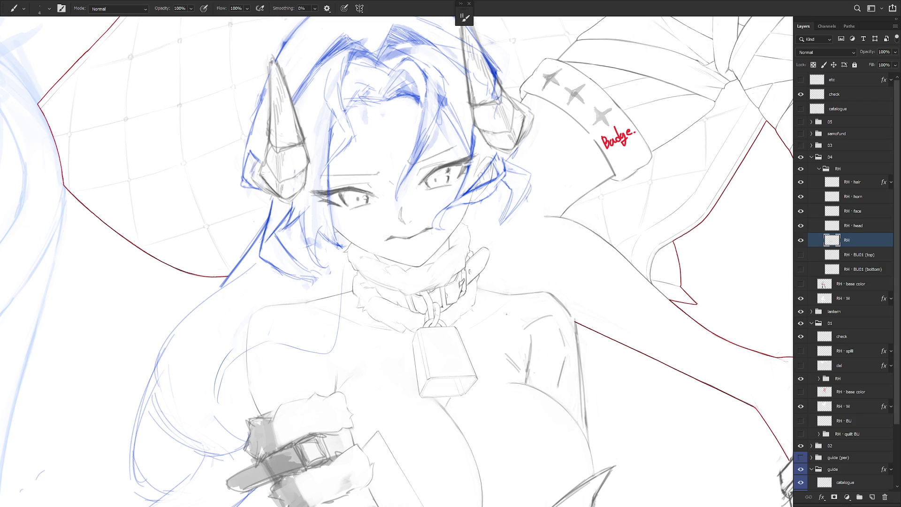
key(ctrl+0)
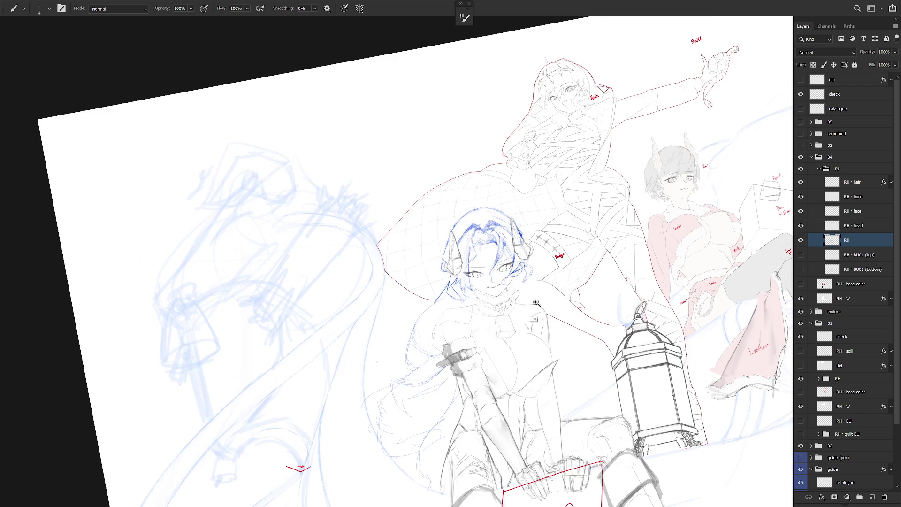
Step: Try a short line along the shoulder, undo it, and zoom back onto the figure
key(ctrl+plus)
key(ctrl+plus)
key(ctrl+plus)
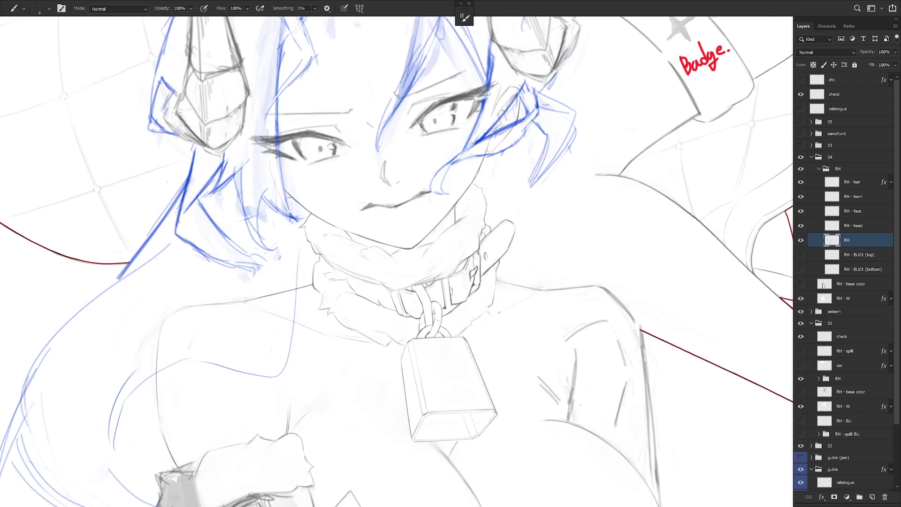
drag(526, 297, 497, 315)
key(ctrl+z)
key(ctrl+0)
key(ctrl+plus)
scroll(486, 238, up, 4)
Step: Lasso the collar, neck and shoulder area while rotating the view, then straighten it
key(l)
mouse_move(454, 255)
mouse_down()
mouse_move(458, 278)
mouse_move(502, 328)
mouse_move(525, 327)
mouse_move(533, 301)
mouse_move(511, 302)
mouse_move(527, 346)
mouse_move(575, 302)
mouse_move(559, 221)
mouse_move(498, 328)
mouse_move(451, 290)
mouse_move(446, 326)
mouse_up()
key(r)
key(l)
key(b)
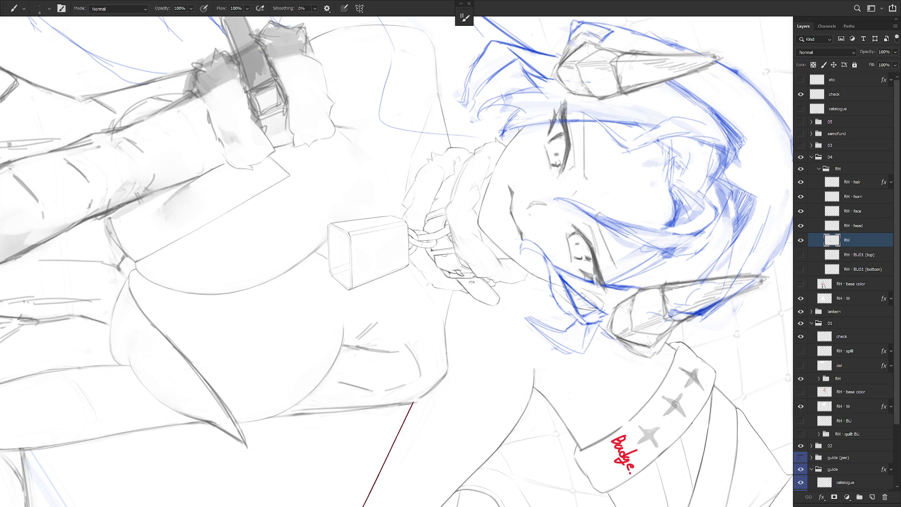
key(Escape)
scroll(580, 342, down, 4)
Step: Touch up the shoulder lines with the eraser enlarged to 125 and the brush
key(e)
key(bracketright)
key(bracketright)
key(bracketright)
key(b)
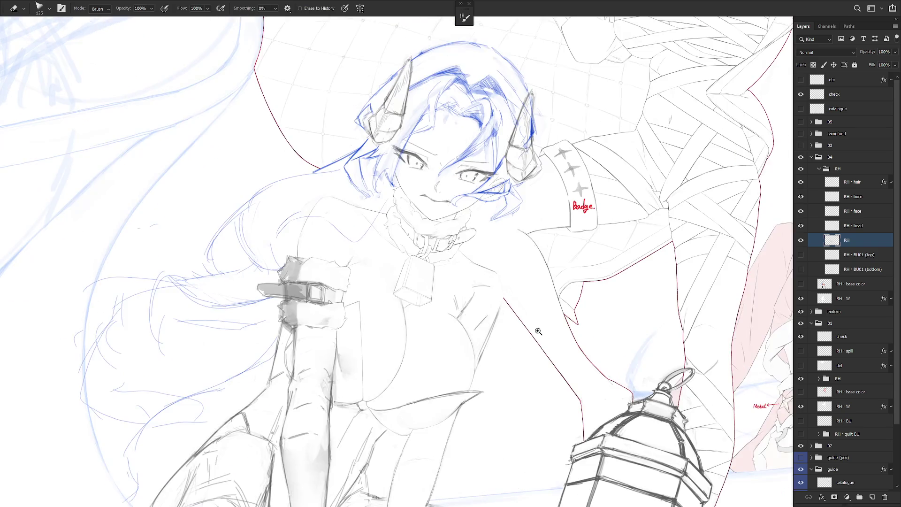
scroll(540, 332, up, 2)
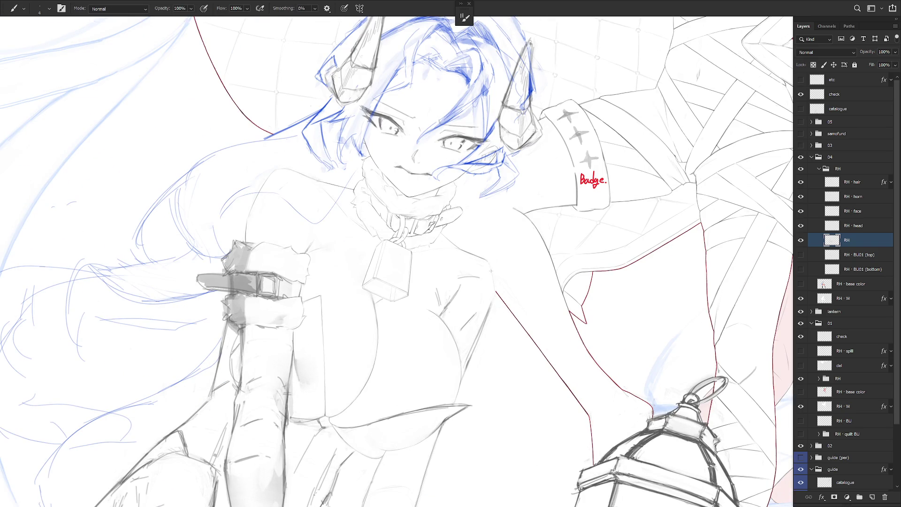
mouse_move(494, 356)
mouse_down()
mouse_move(498, 281)
mouse_move(502, 321)
mouse_up()
key(e)
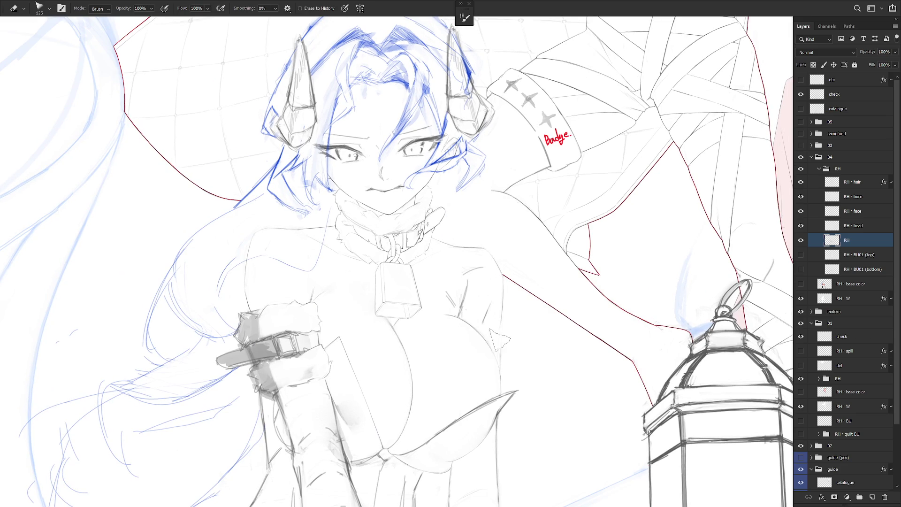
key(b)
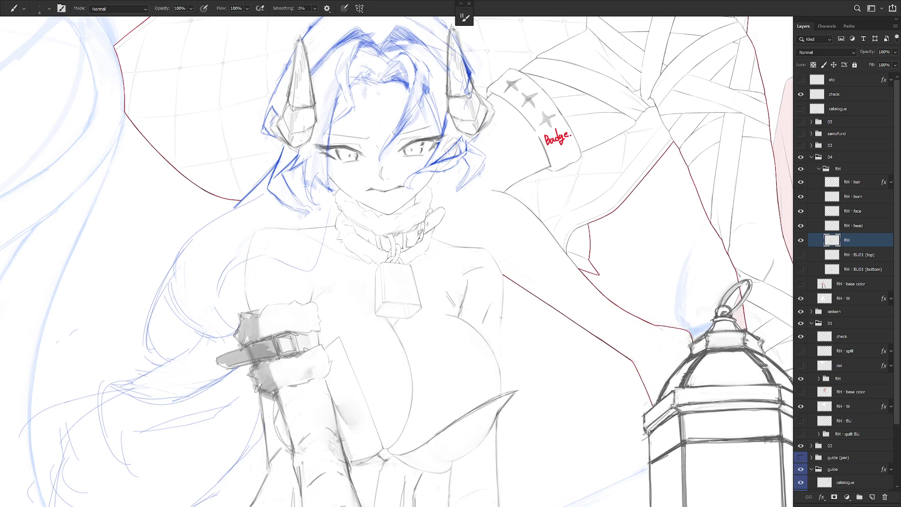
key(l)
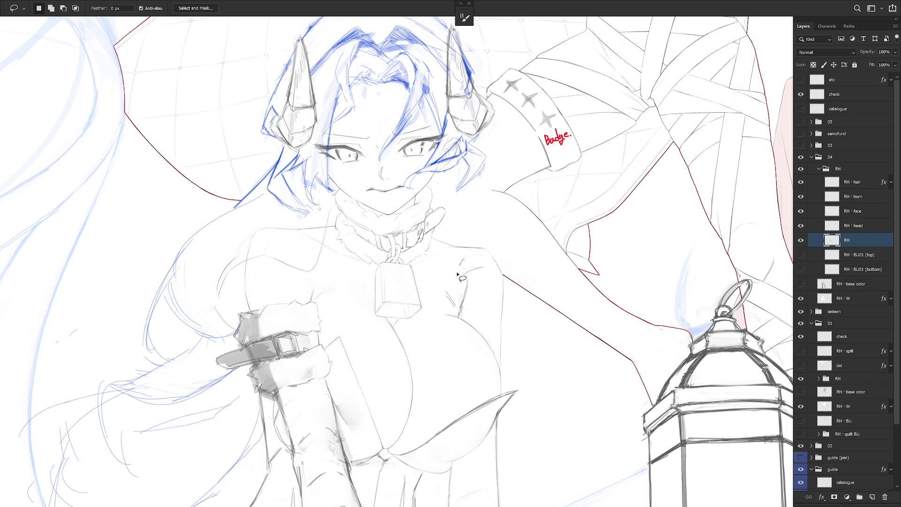
key(b)
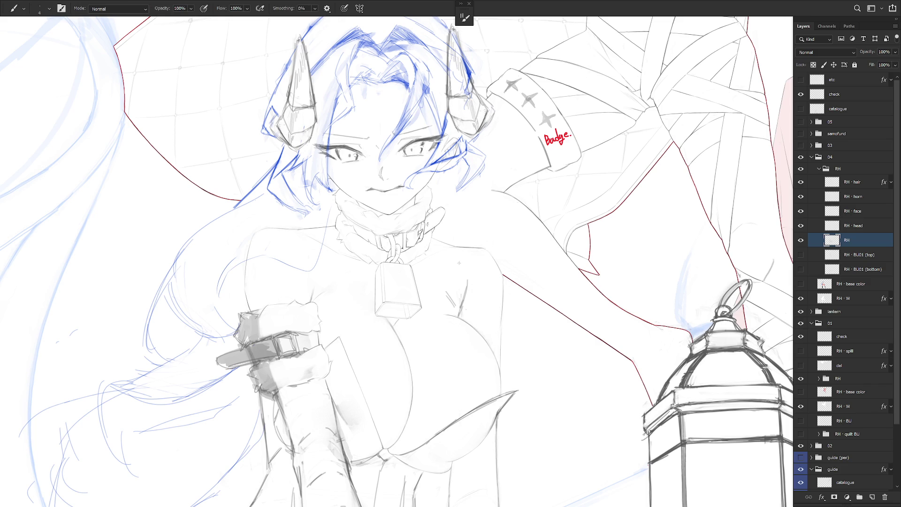
key(e)
key(b)
Step: Select and delete the small stray mark beside the bell
key(l)
mouse_move(450, 284)
mouse_down()
mouse_move(445, 296)
mouse_move(456, 307)
mouse_move(454, 294)
mouse_up()
key(ctrl+d)
key(b)
scroll(433, 215, down, 2)
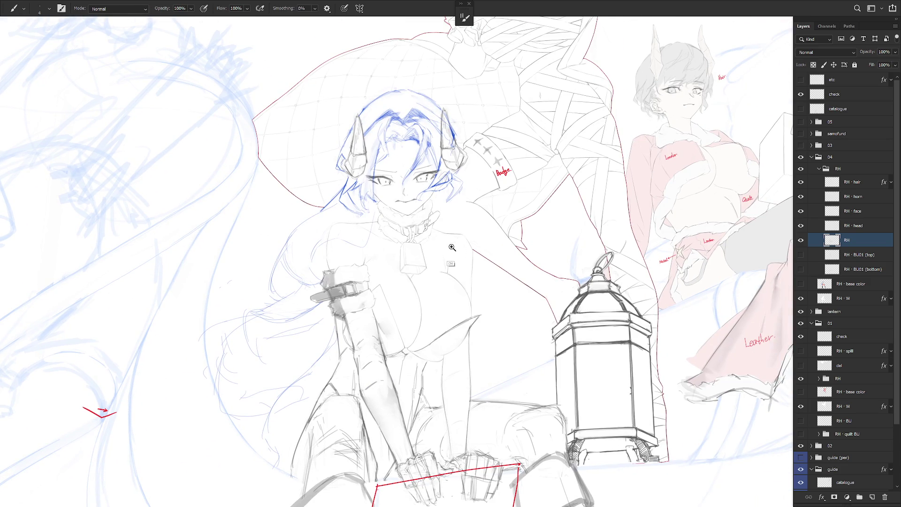
scroll(452, 247, up, 2)
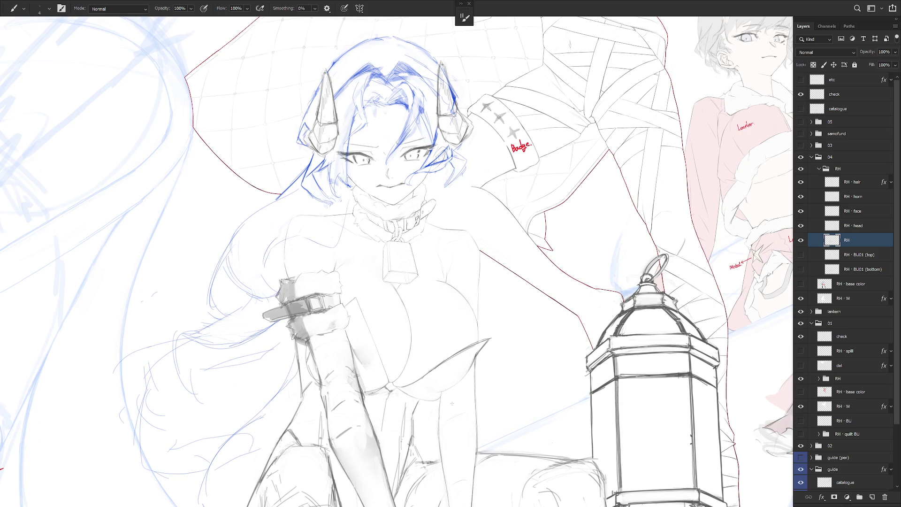
scroll(474, 365, down, 3)
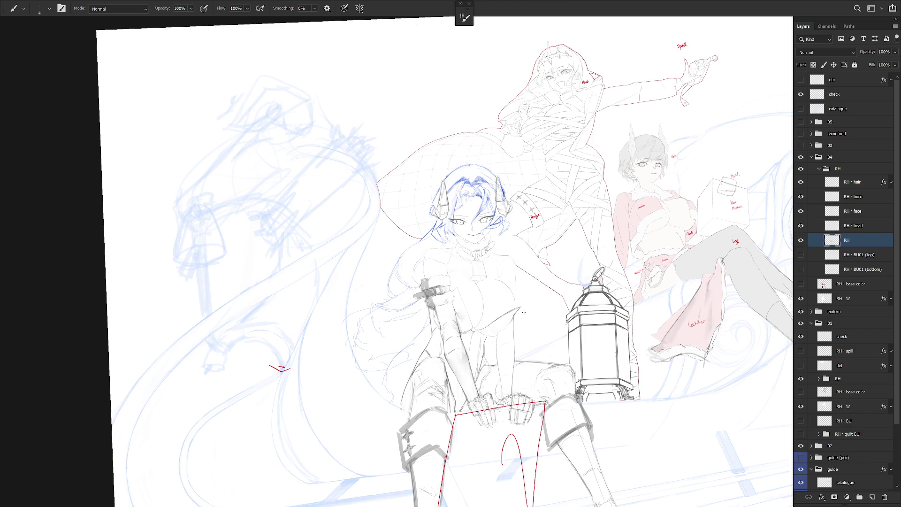
mouse_move(1, 400)
scroll(530, 258, up, 3)
Step: Rotate the canvas a quarter turn and erase part of the vertical crease line with a 70 eraser
key(r)
mouse_move(531, 259)
mouse_down()
mouse_move(526, 226)
mouse_move(421, 130)
mouse_move(397, 127)
mouse_up()
key(e)
key(bracketleft)
key(bracketleft)
key(bracketleft)
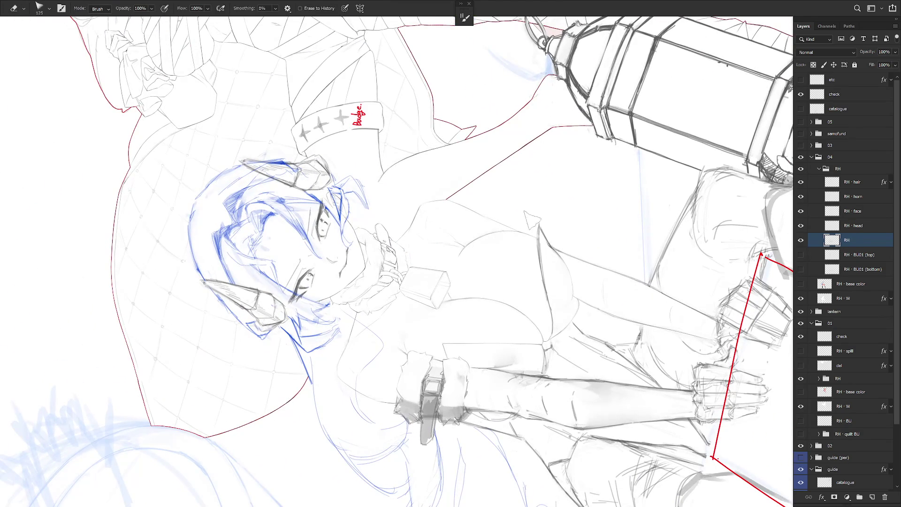
mouse_move(538, 234)
mouse_down()
mouse_move(552, 303)
mouse_move(546, 275)
mouse_up()
key(b)
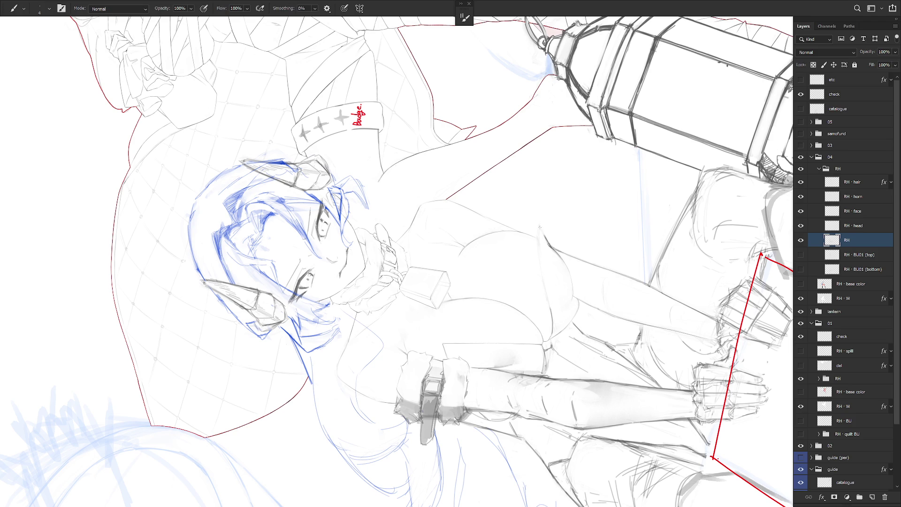
scroll(540, 227, up, 3)
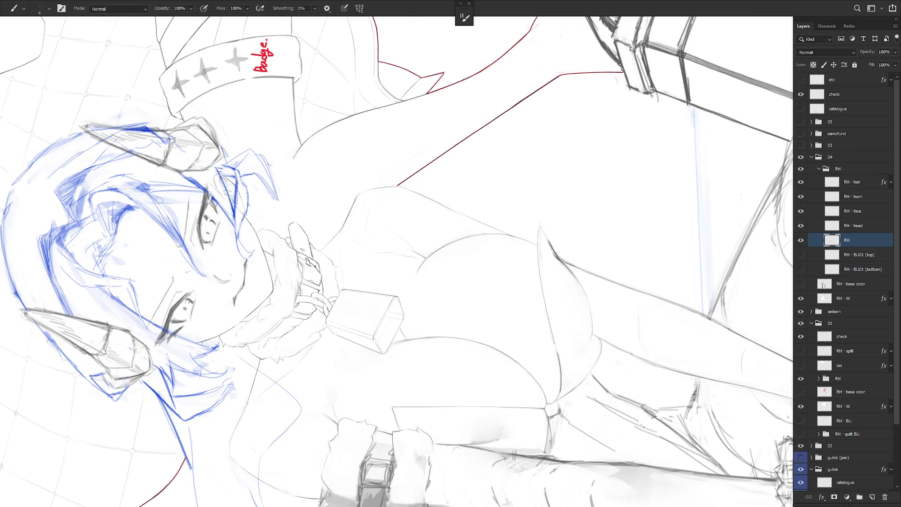
Step: Outline the crease line and the area below its tip, then redraw fine lines there
key(l)
drag(536, 266, 556, 373)
key(ctrl+d)
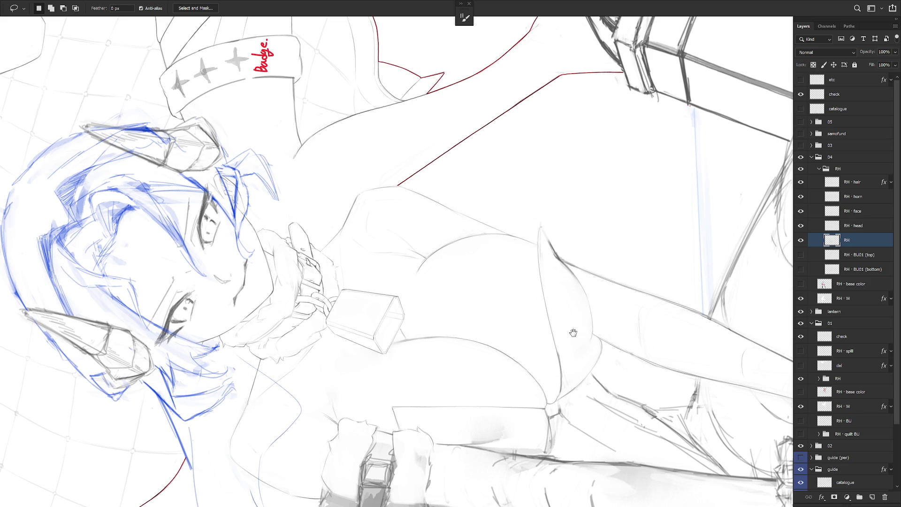
drag(577, 331, 561, 315)
mouse_move(528, 227)
mouse_down()
mouse_move(545, 281)
mouse_move(549, 263)
mouse_move(500, 296)
mouse_up()
key(r)
key(e)
key(b)
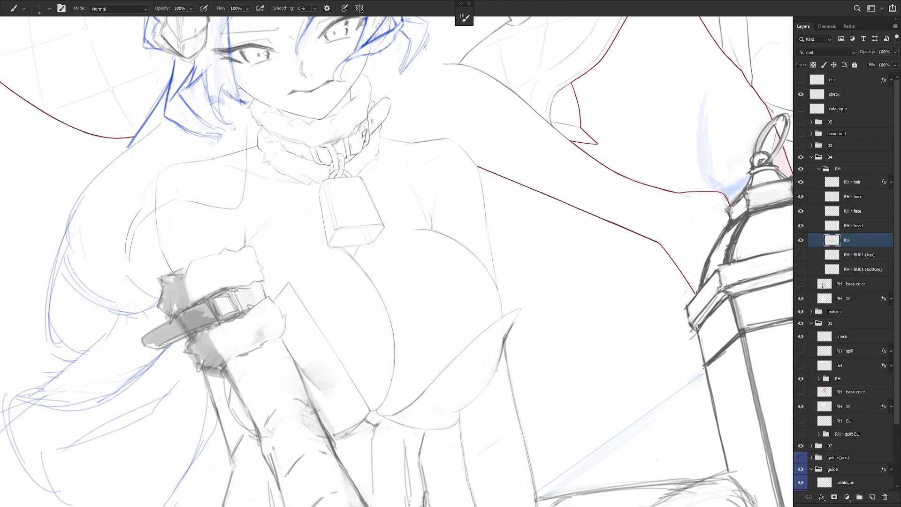
scroll(538, 376, down, 3)
Step: Select the vertical body line and lighten its darker part with the eraser
key(l)
mouse_move(500, 281)
mouse_down()
mouse_move(500, 311)
mouse_move(473, 322)
mouse_move(548, 325)
mouse_move(548, 305)
mouse_up()
key(r)
key(e)
mouse_move(509, 247)
mouse_down()
mouse_move(507, 265)
mouse_move(519, 231)
mouse_up()
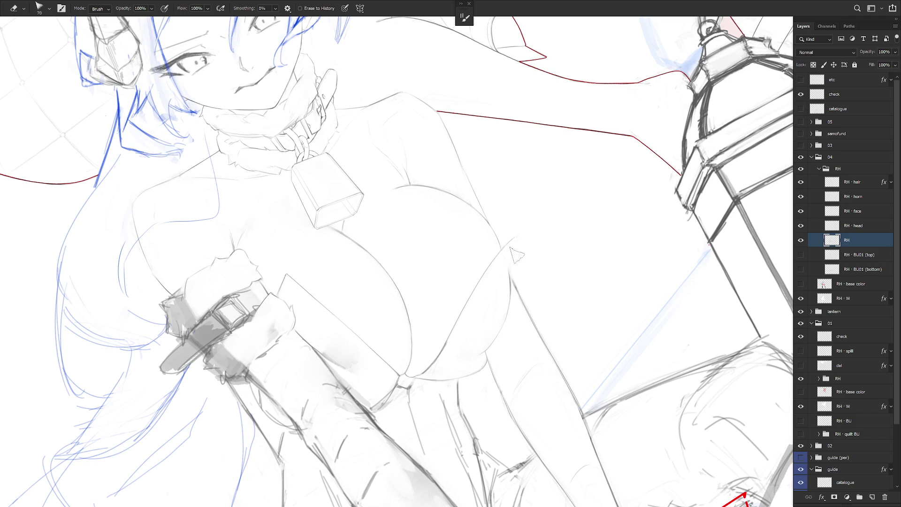
key(b)
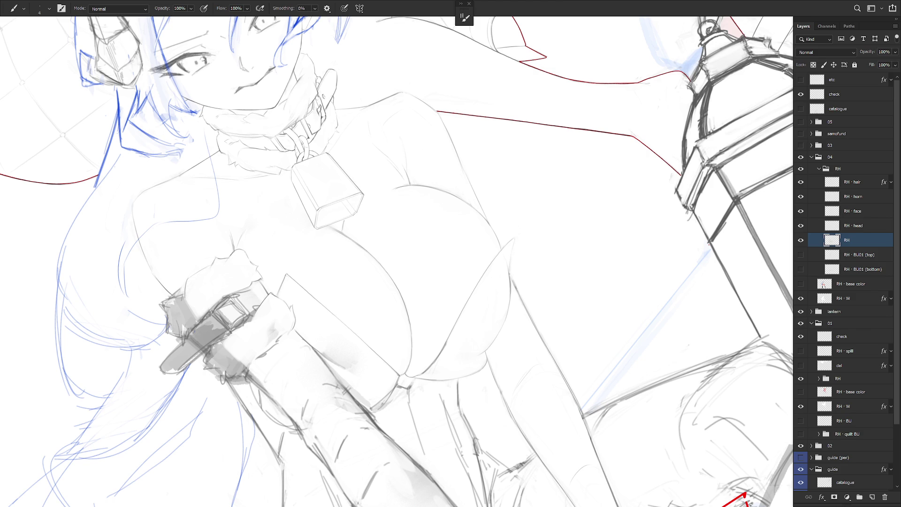
key(e)
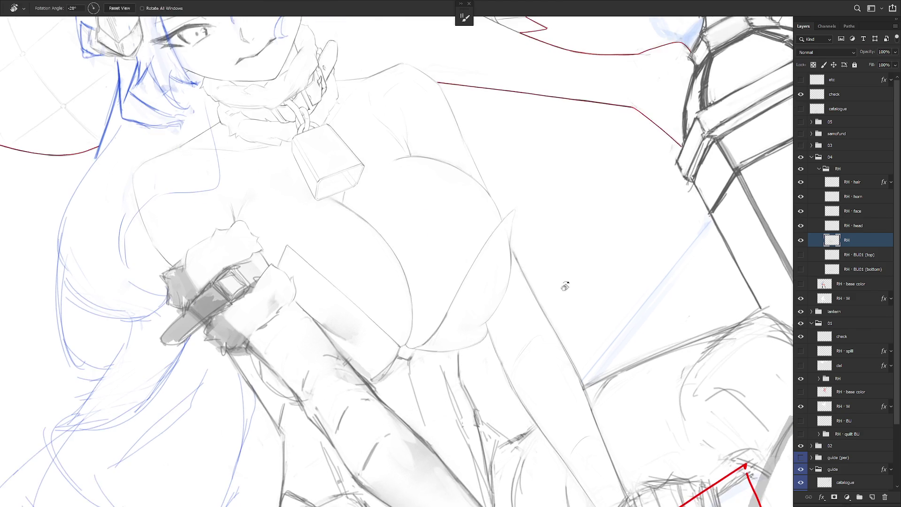
key(b)
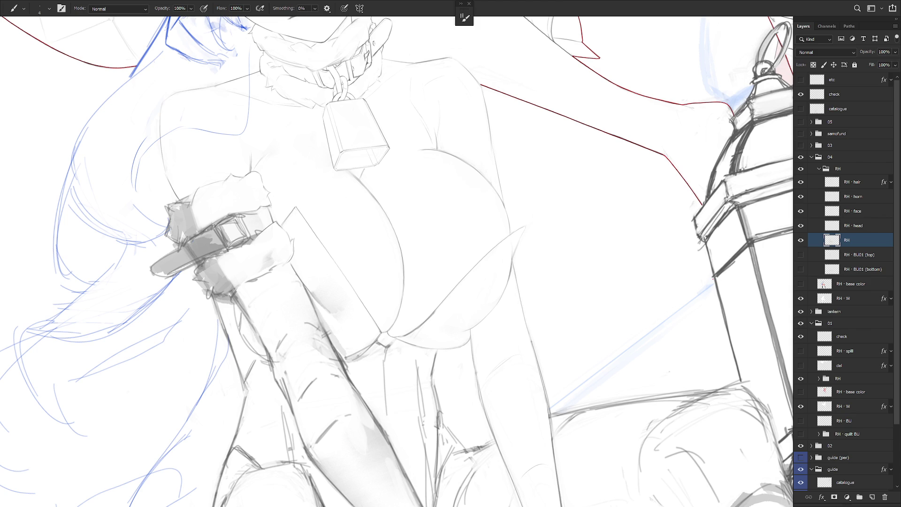
scroll(530, 321, up, 2)
Step: Select and delete the short stroke beside the chest
key(l)
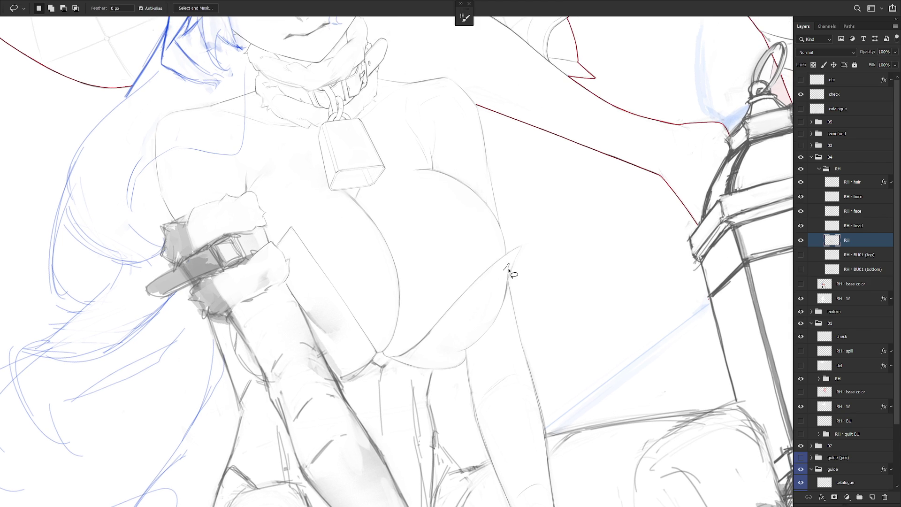
key(b)
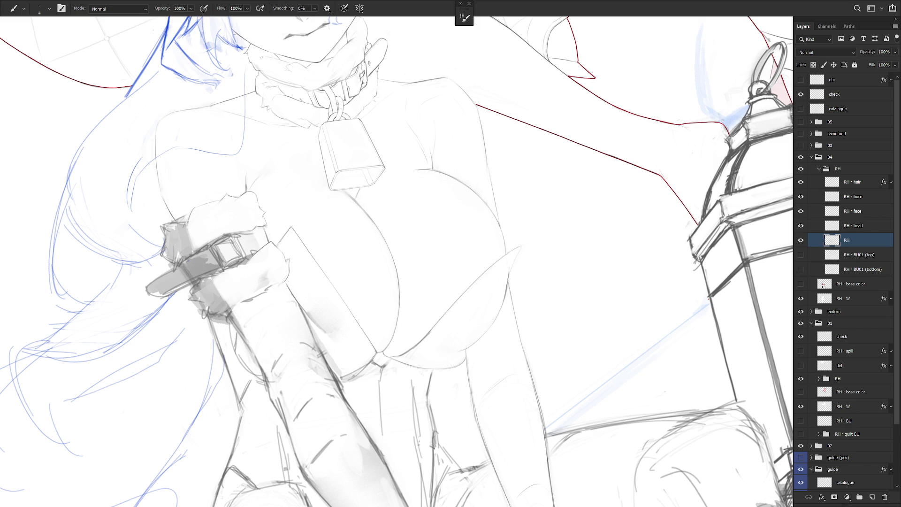
key(l)
drag(509, 269, 499, 309)
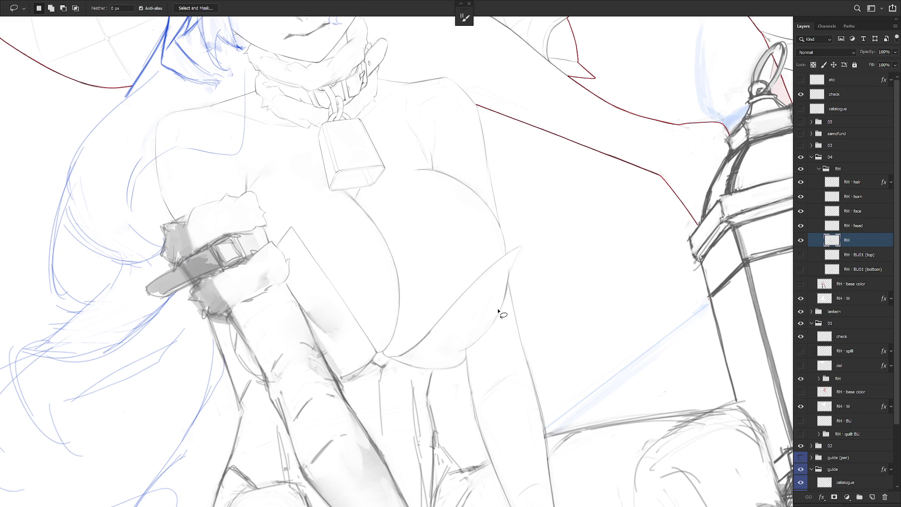
key(Delete)
key(ctrl+d)
key(b)
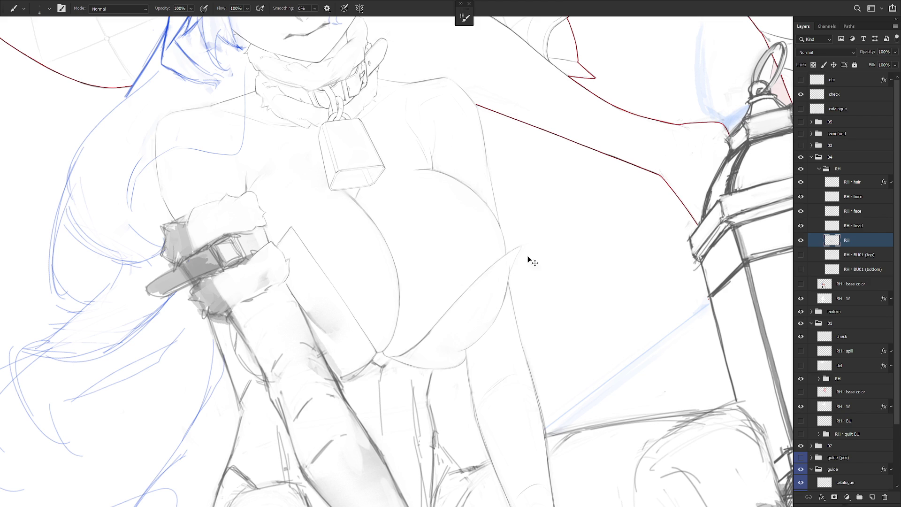
scroll(524, 260, down, 4)
Step: Undo the stray thin stroke and exit full-screen mode
drag(499, 328, 549, 383)
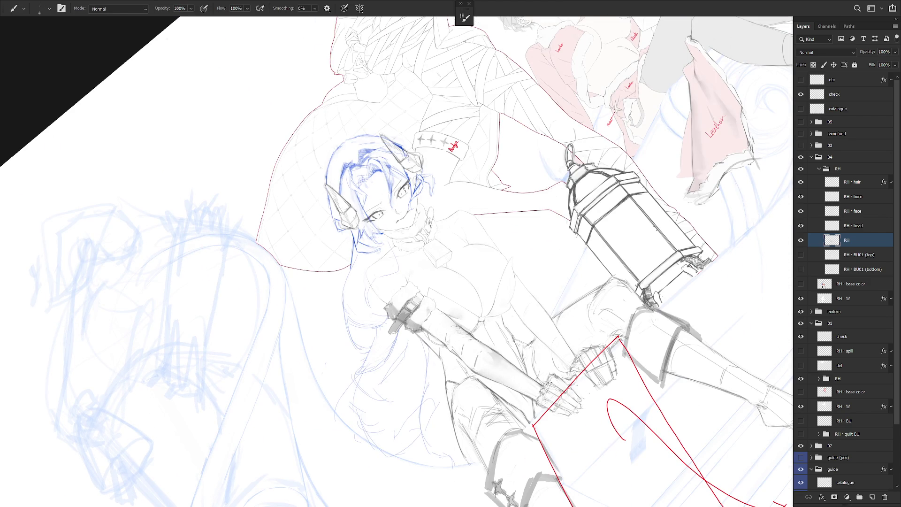
scroll(550, 383, up, 5)
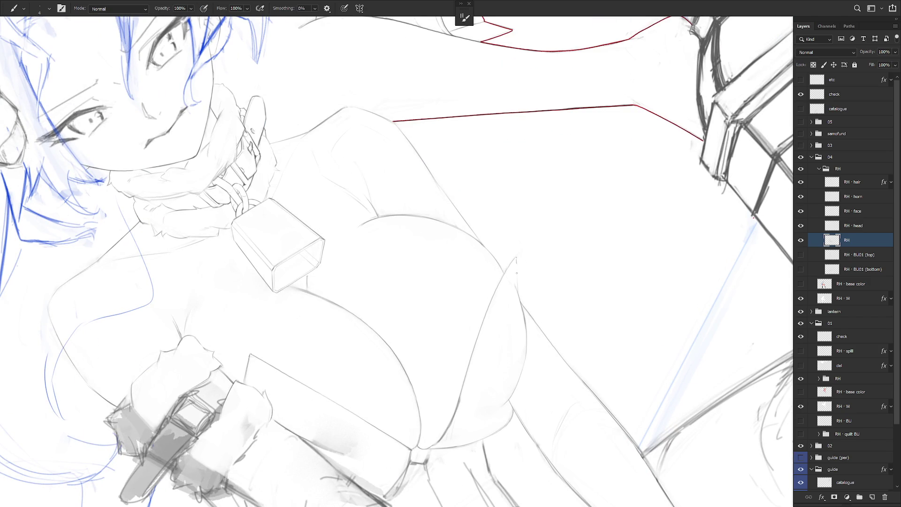
key(ctrl+z)
scroll(607, 285, down, 5)
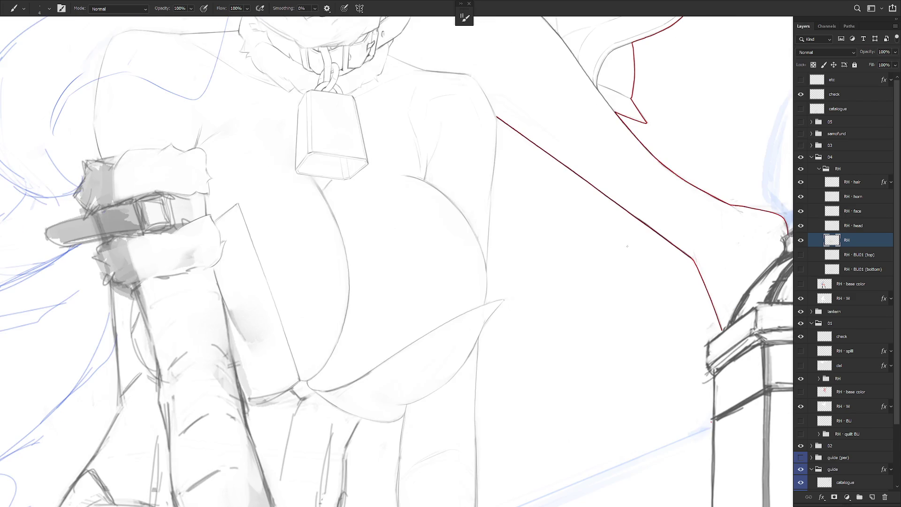
key(f)
click(784, 59)
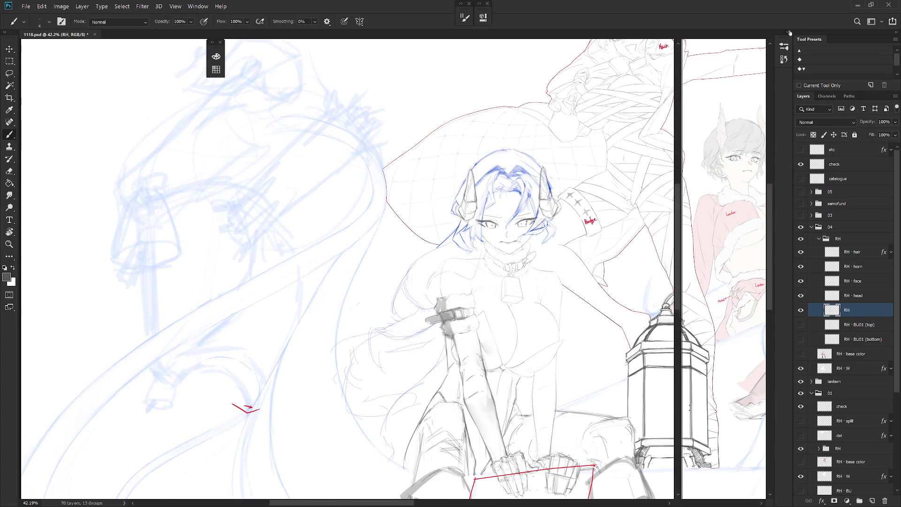
Step: Step through earlier History states and settle on the state after deselecting
click(753, 111)
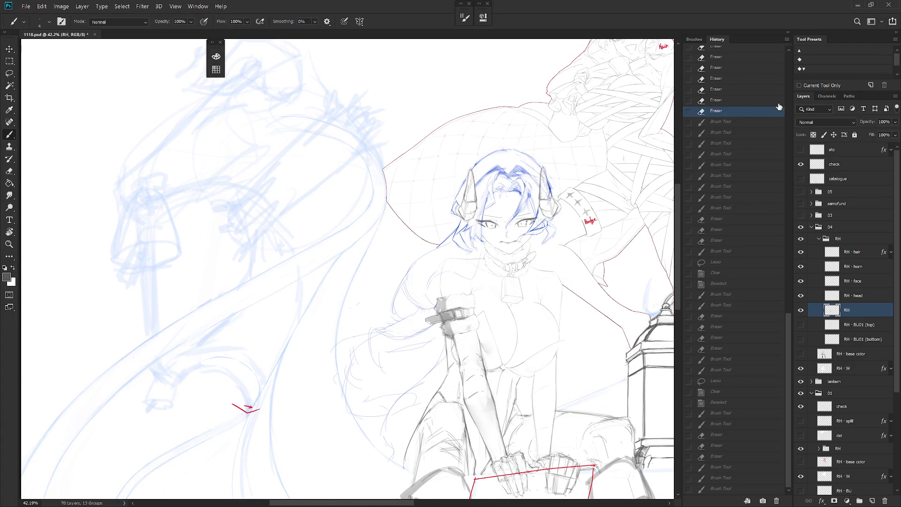
click(788, 97)
click(771, 97)
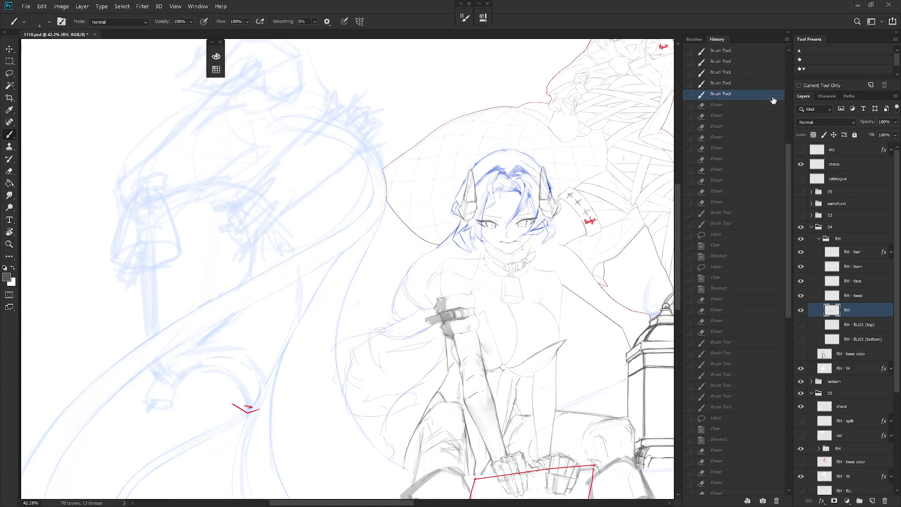
drag(790, 153, 789, 324)
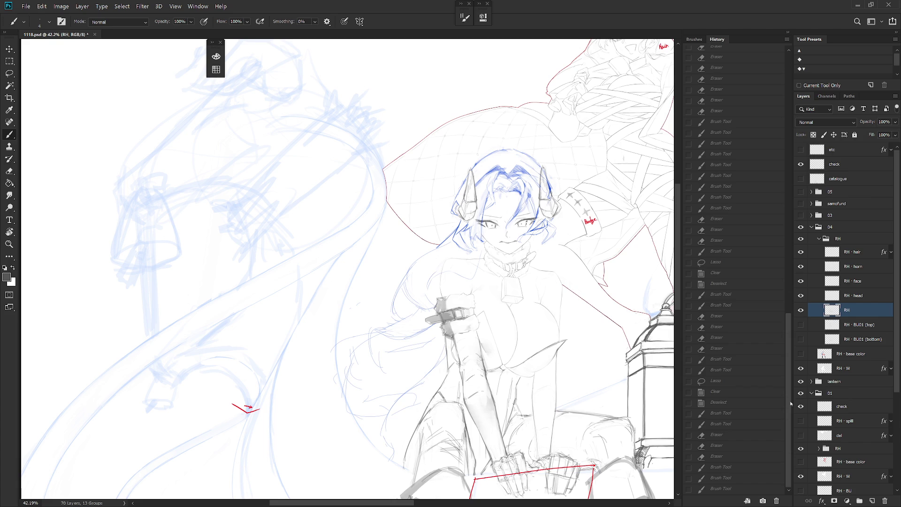
click(749, 491)
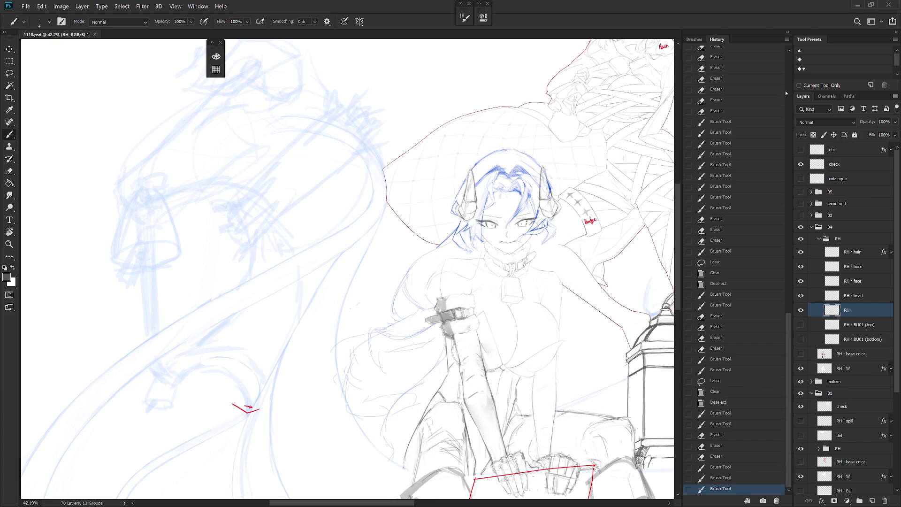
click(788, 311)
click(730, 208)
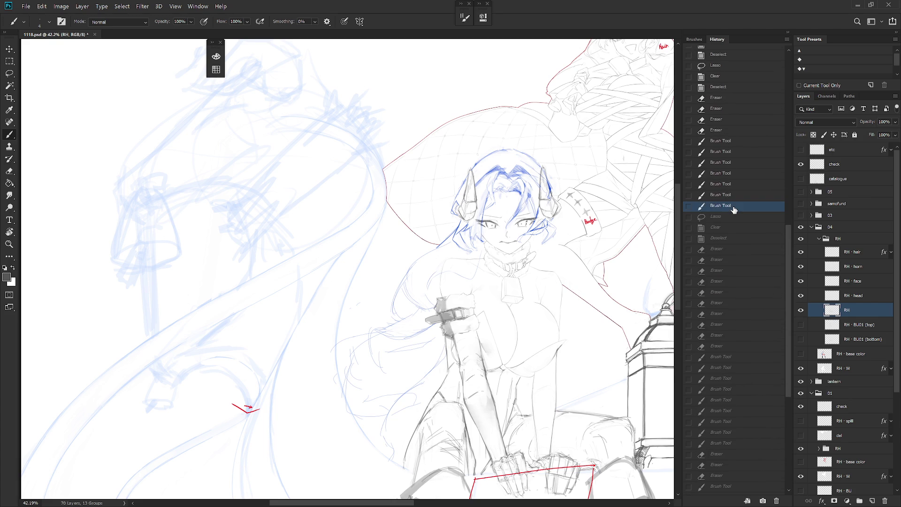
click(747, 132)
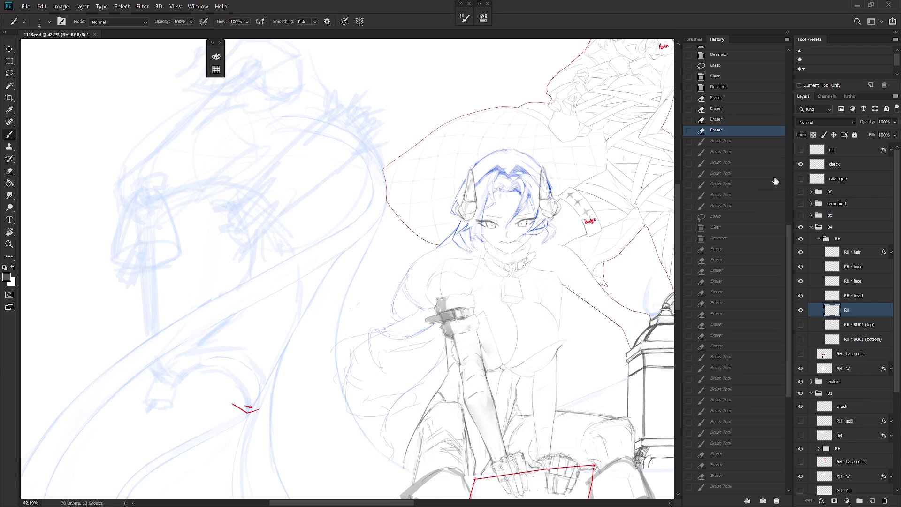
scroll(739, 150, down, 2)
click(739, 146)
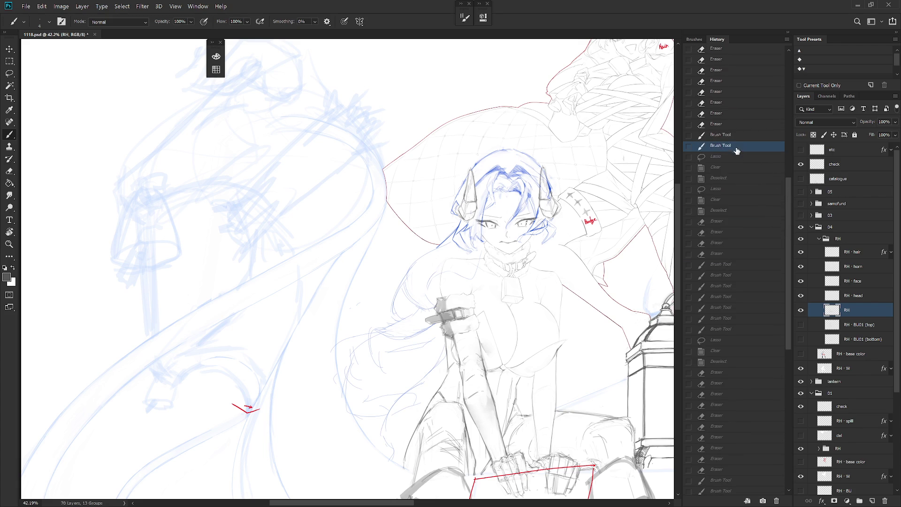
scroll(788, 193, up, 5)
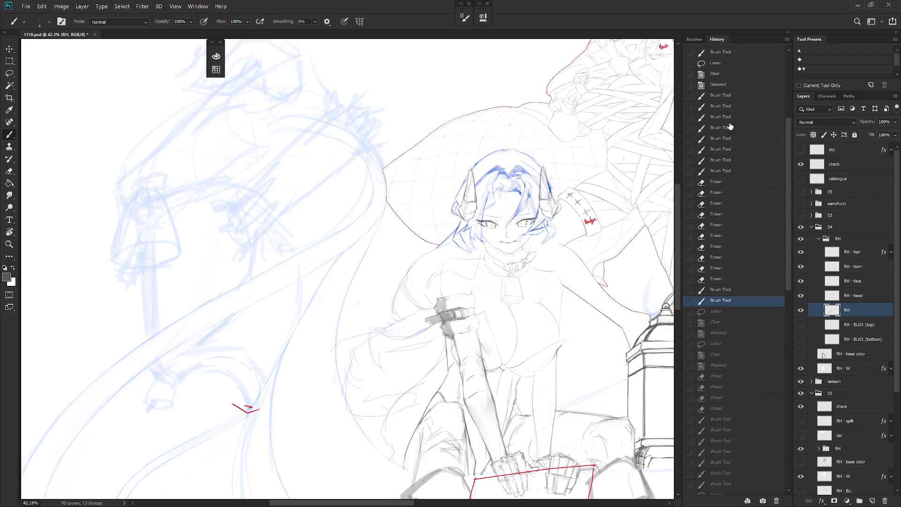
click(727, 86)
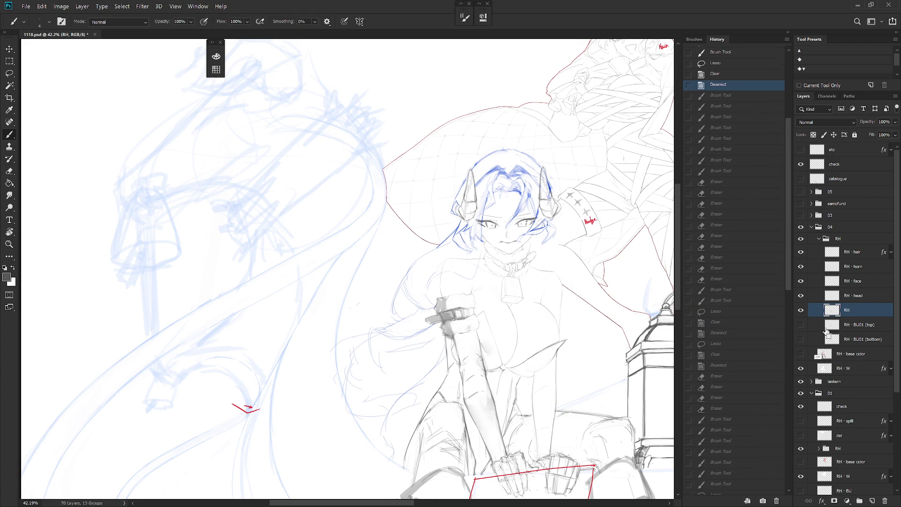
scroll(782, 470, down, 10)
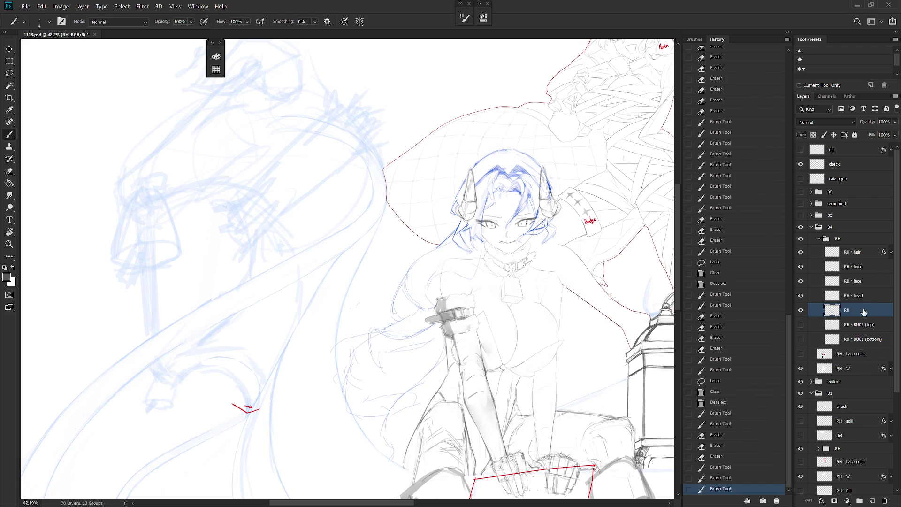
Step: Duplicate the RH layer, compare it at 164% by toggling visibility, and delete the copy
key(ctrl+j)
drag(584, 368, 678, 311)
click(801, 310)
click(800, 310)
click(861, 322)
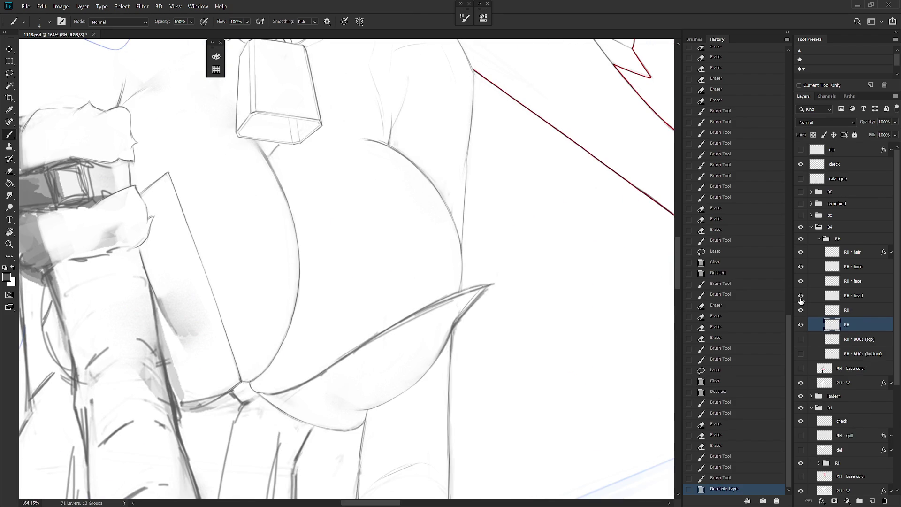
drag(494, 284, 497, 282)
key(Delete)
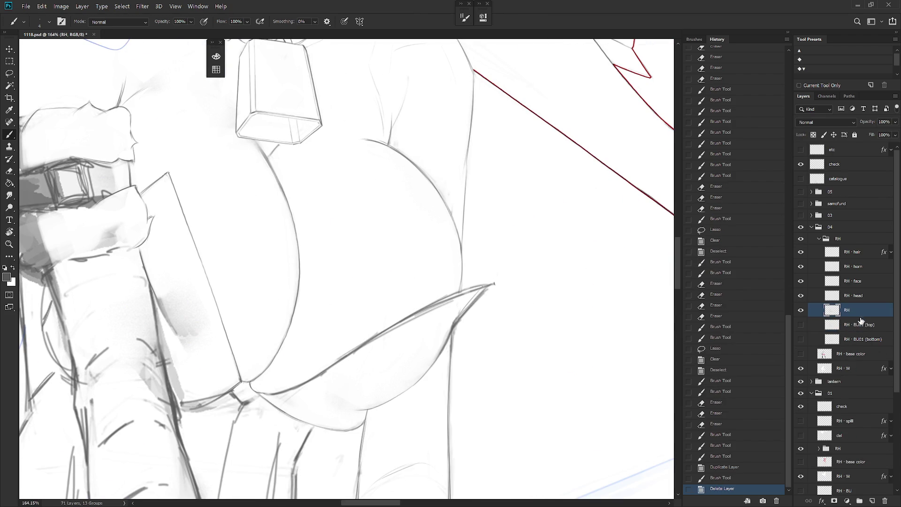
Step: Rotate the view about -31° and erase short stray marks near the chest
key(r)
mouse_move(549, 338)
mouse_down()
mouse_move(556, 237)
mouse_move(467, 195)
mouse_move(483, 240)
mouse_move(474, 225)
mouse_up()
key(e)
drag(474, 225, 464, 199)
key(b)
click(788, 31)
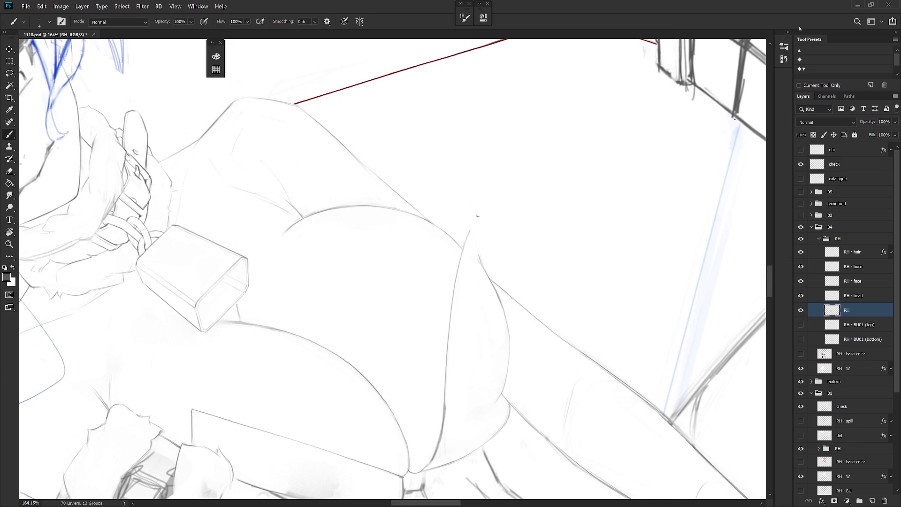
Step: Reinforce the flap's tip and draw a thin line down from it, undoing a faint stroke
drag(477, 217, 464, 249)
key(ctrl+z)
drag(478, 217, 479, 258)
drag(493, 262, 491, 285)
key(l)
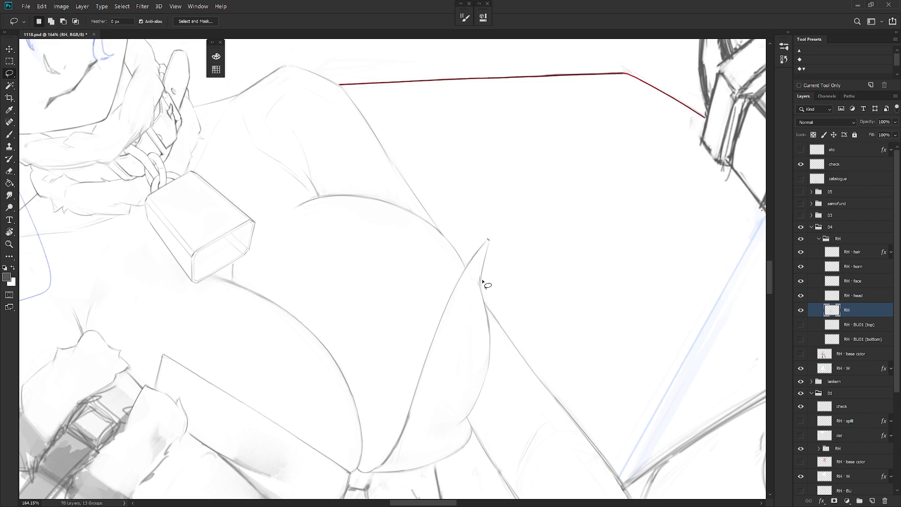
key(e)
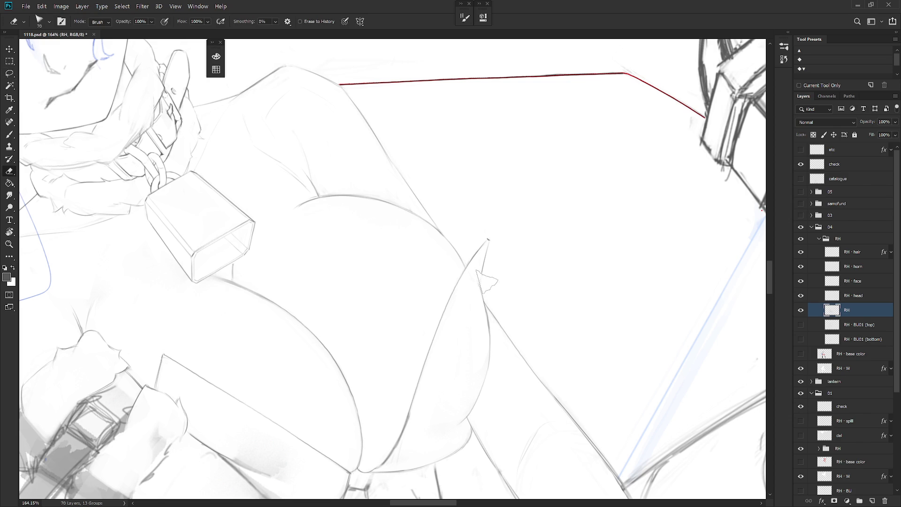
key(b)
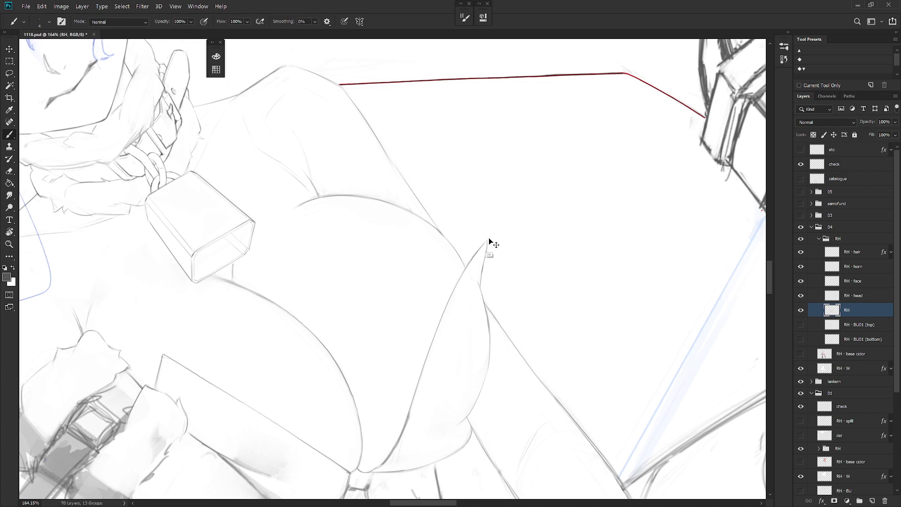
Step: Darken the right edge of the spike while rotating the view to steeper angles
mouse_move(487, 240)
mouse_down()
mouse_move(483, 277)
mouse_move(527, 242)
mouse_up()
key(l)
key(ctrl+alt+r)
key(e)
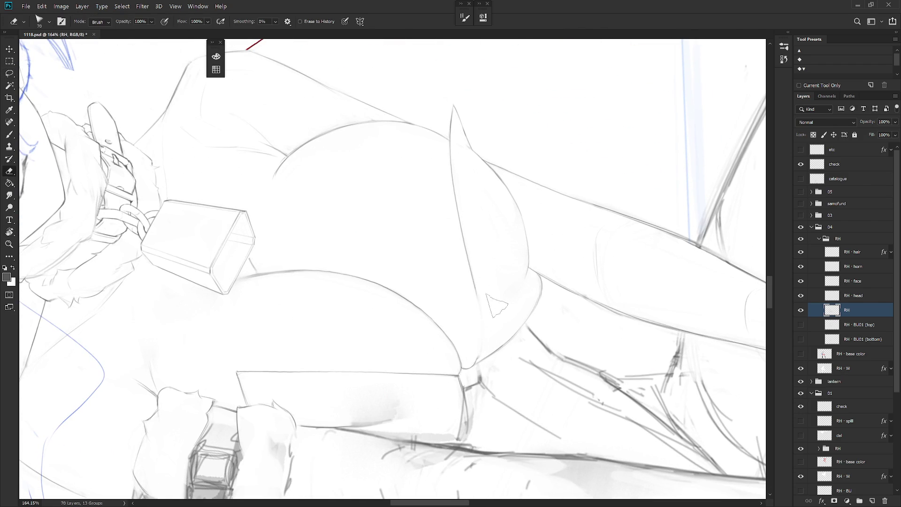
key(ctrl+alt+r)
key(ctrl+alt+r)
key(b)
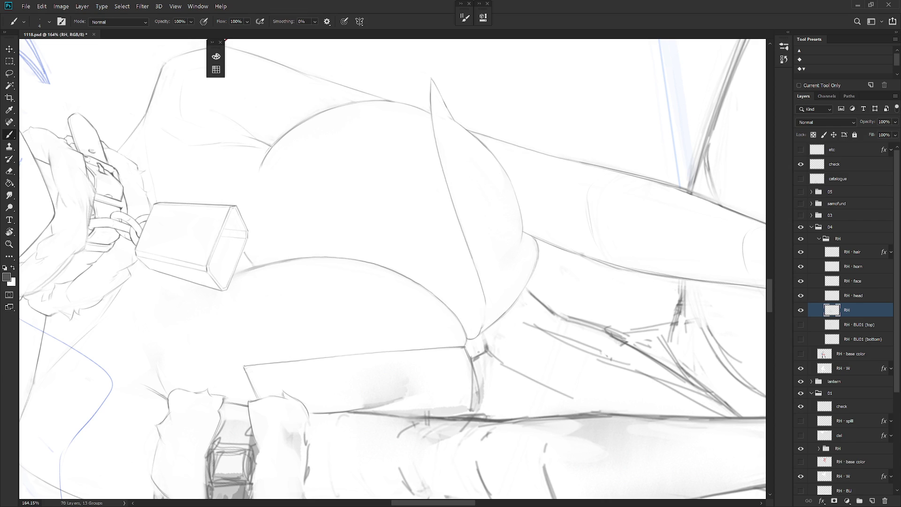
key(ctrl+alt+r)
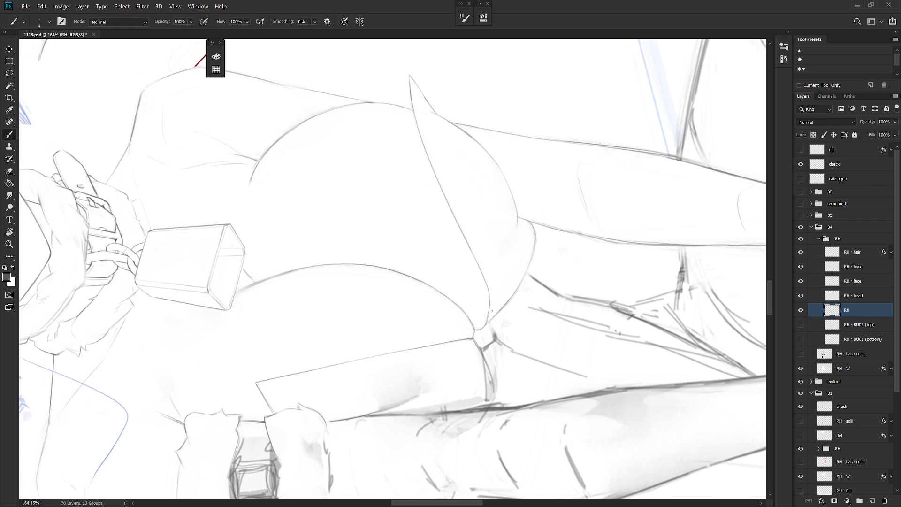
key(ctrl+alt+r)
Step: Clean up the flap lines with the eraser shrunk from 45 to 40 and redraw them
mouse_move(446, 383)
mouse_down()
mouse_move(539, 356)
mouse_move(397, 361)
mouse_up()
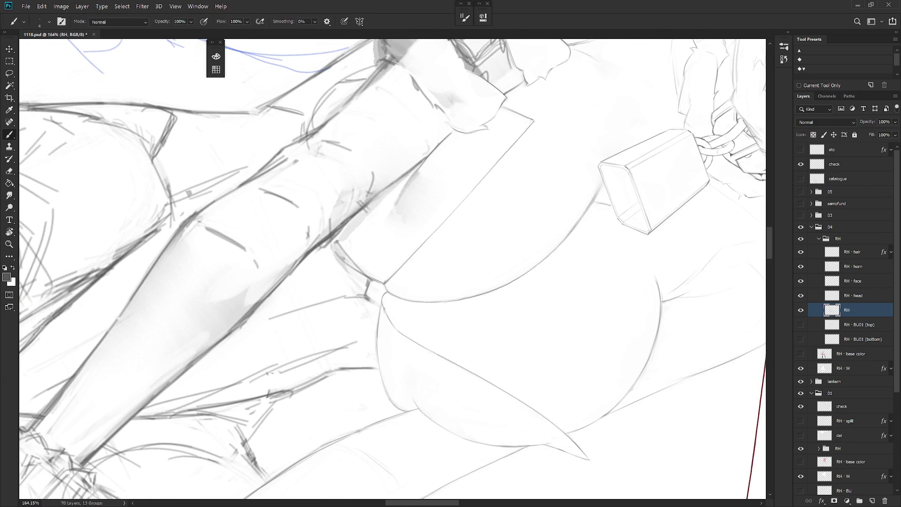
key(e)
drag(389, 311, 451, 336)
key(bracketleft)
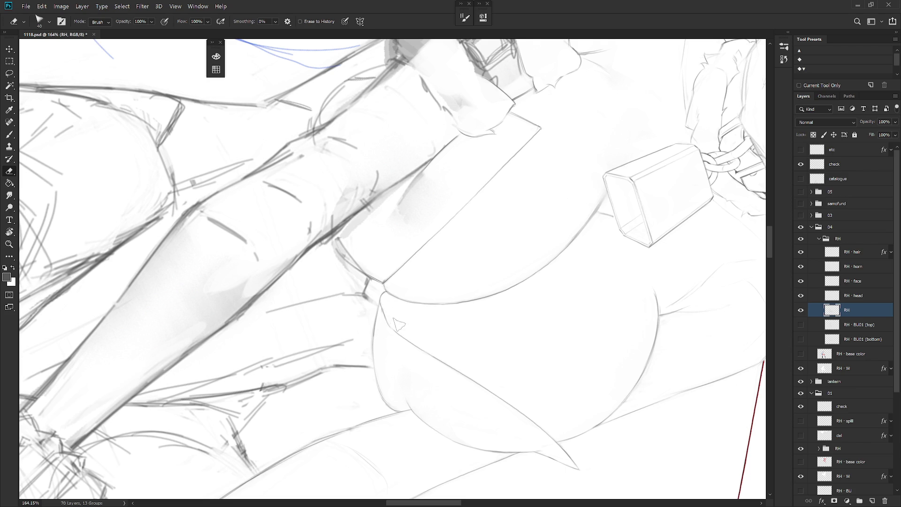
mouse_move(402, 316)
mouse_down()
mouse_move(532, 267)
mouse_move(468, 282)
mouse_up()
key(b)
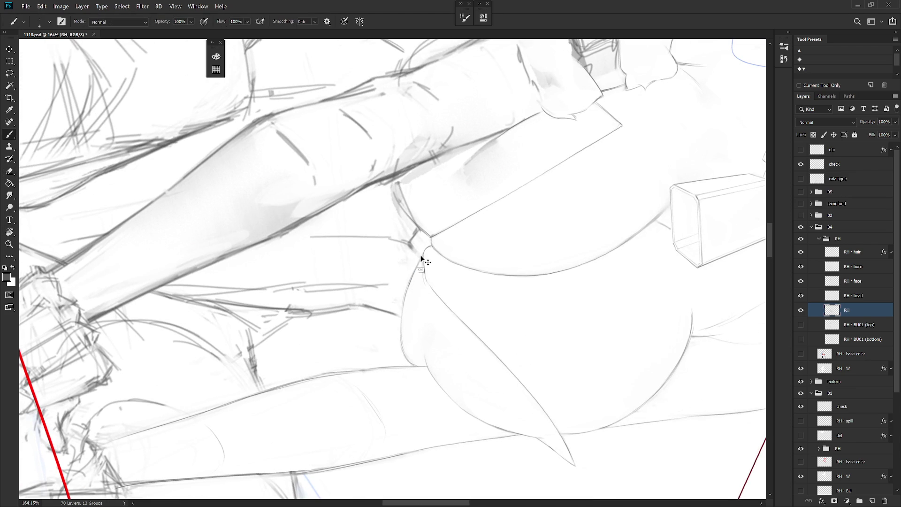
drag(430, 291, 432, 338)
Step: Refine where the flap meets the body, then zoom out to 111% over chest and arm
key(r)
mouse_move(477, 321)
mouse_down()
mouse_move(477, 333)
mouse_move(519, 376)
mouse_move(523, 337)
mouse_move(413, 282)
mouse_up()
key(b)
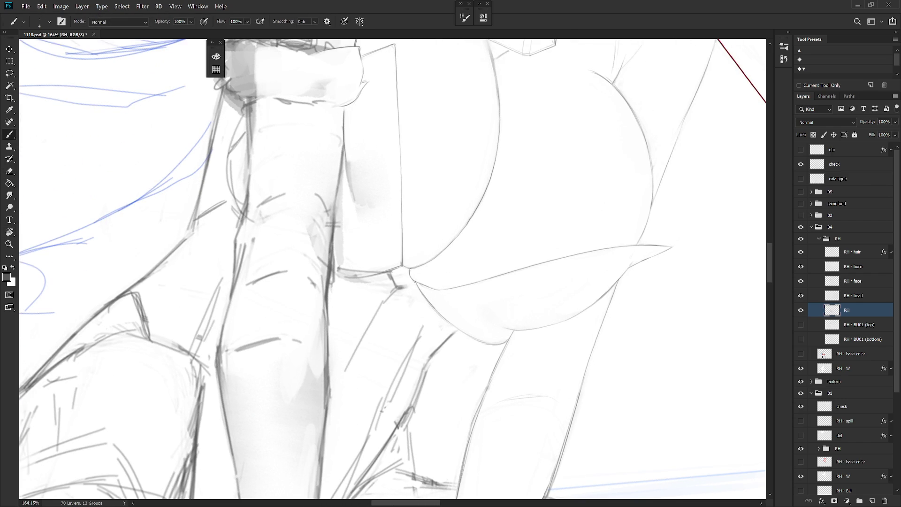
key(r)
mouse_move(469, 315)
mouse_down()
mouse_move(509, 368)
mouse_move(497, 287)
mouse_move(444, 301)
mouse_up()
key(e)
key(b)
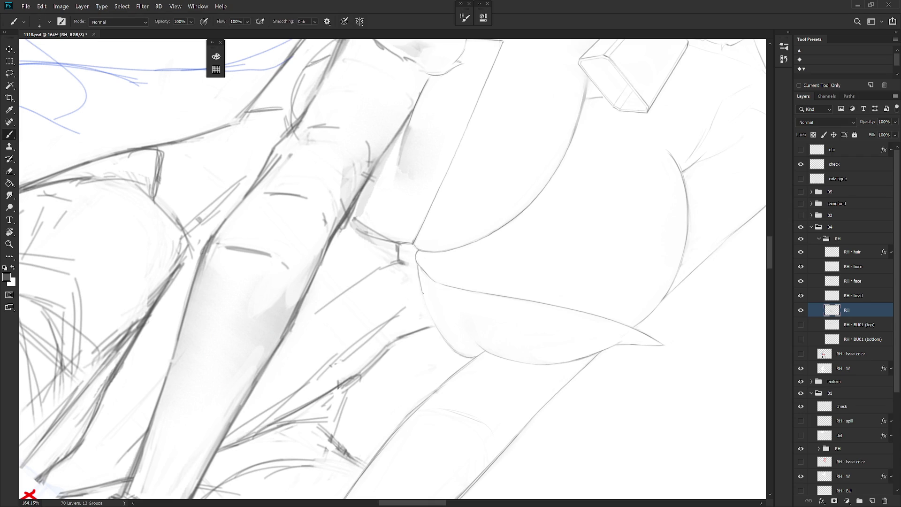
mouse_move(526, 242)
mouse_down()
mouse_move(450, 258)
mouse_move(474, 252)
mouse_move(466, 252)
mouse_up()
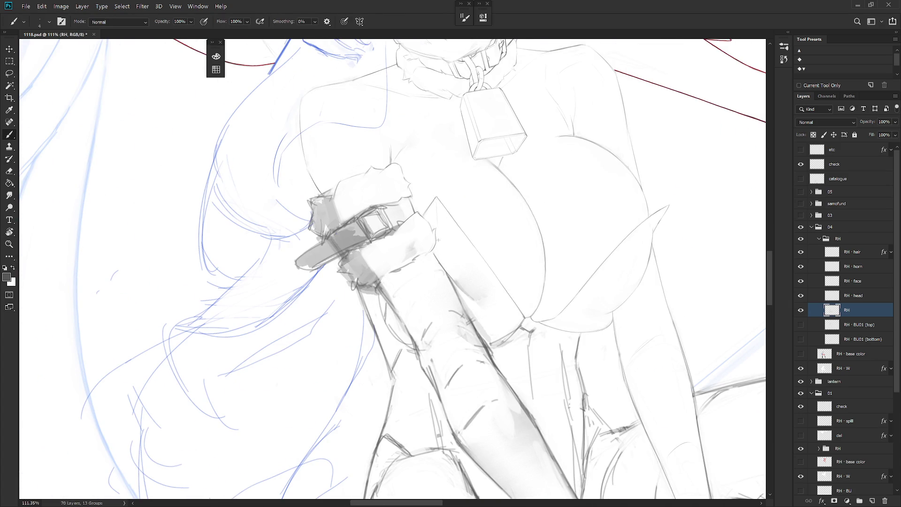
Step: Zoom in on the raised arm and armband, and set the eraser to size 100
scroll(516, 305, down, 3)
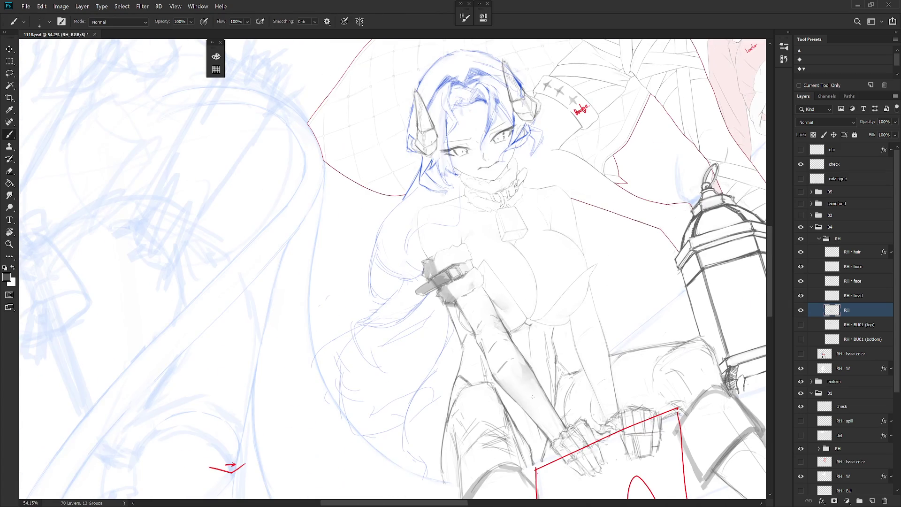
key(Escape)
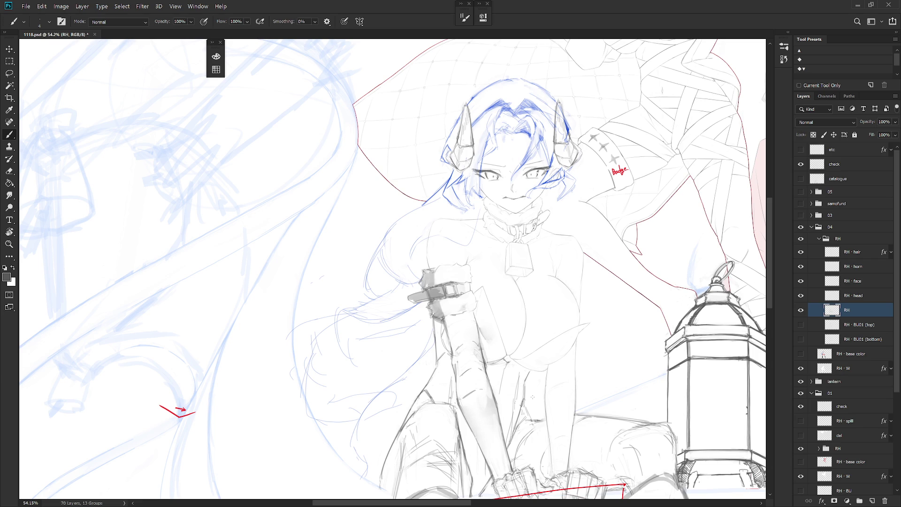
drag(516, 281, 484, 117)
scroll(436, 228, up, 3)
key(e)
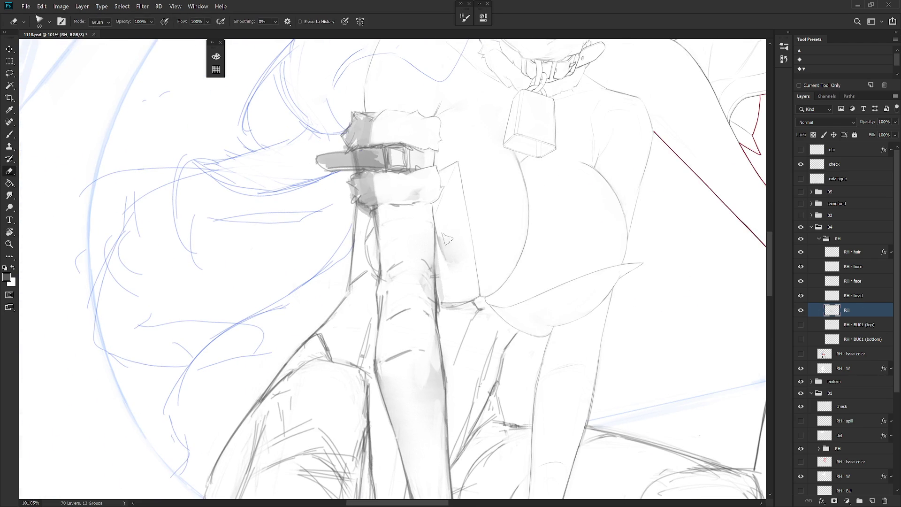
key(bracketright)
key(bracketright)
key(bracketright)
key(b)
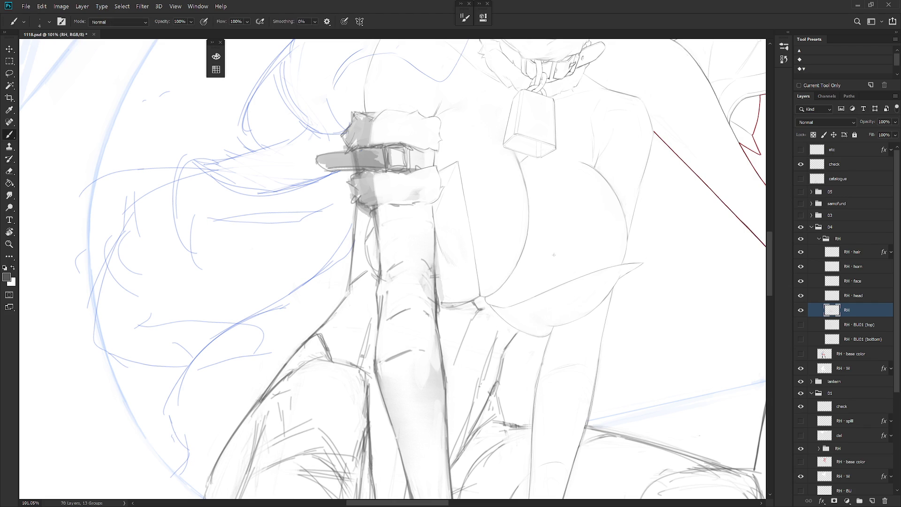
Step: Rotate the view clockwise, then try a lasso selection on the arm and cancel it
key(ctrl+alt+Right)
key(ctrl+alt+Right)
key(ctrl+alt+Right)
key(e)
key(l)
mouse_move(428, 203)
mouse_down()
mouse_move(450, 263)
mouse_move(467, 258)
mouse_up()
key(ctrl+d)
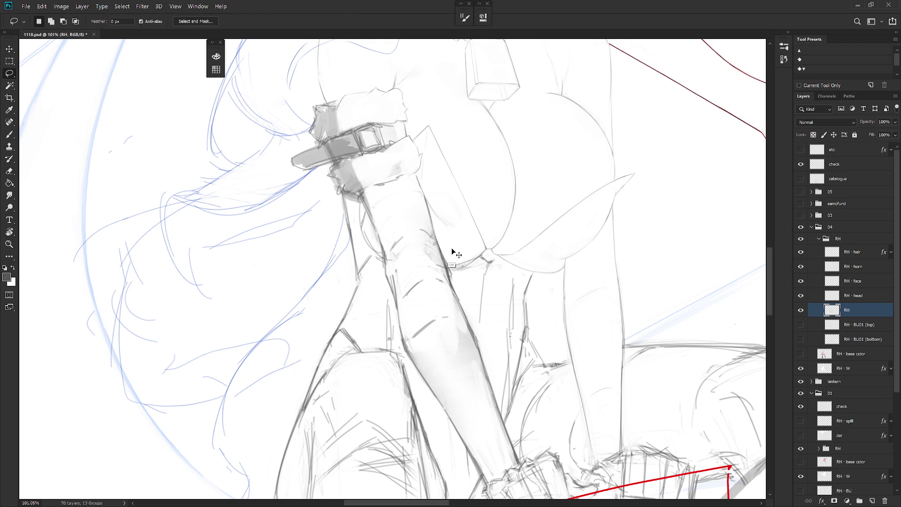
key(b)
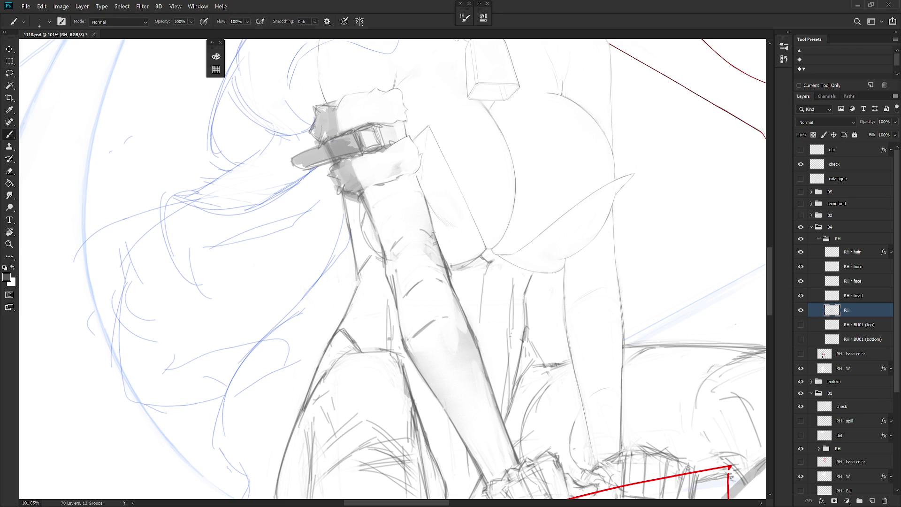
Step: Lasso and rework patches along the lower arm just below the armband
key(l)
mouse_move(445, 261)
mouse_down()
mouse_move(418, 189)
mouse_move(397, 229)
mouse_up()
key(ctrl+d)
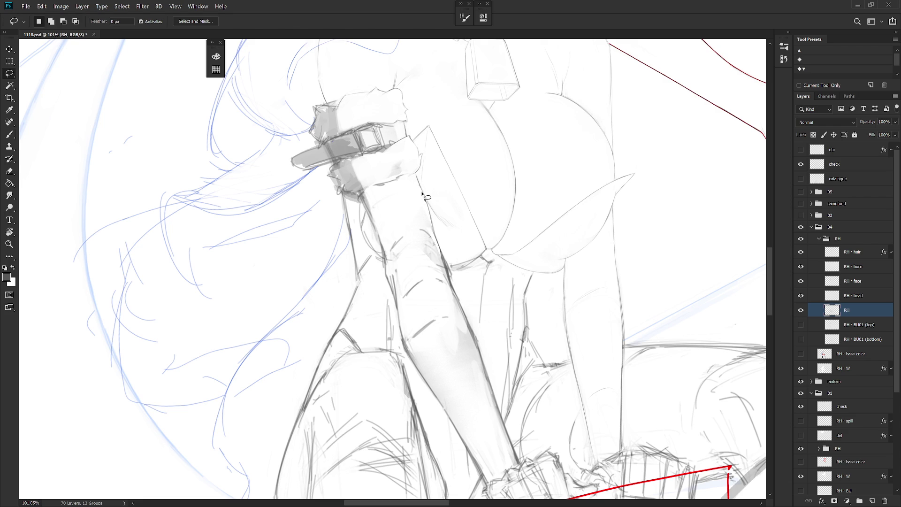
key(b)
key(l)
mouse_move(425, 195)
mouse_down()
mouse_move(434, 235)
mouse_move(415, 197)
mouse_up()
key(b)
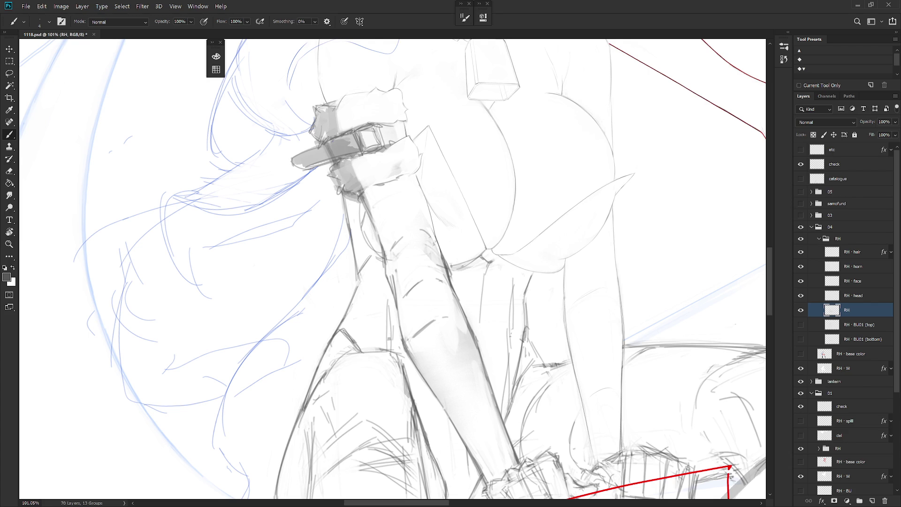
scroll(440, 214, up, 3)
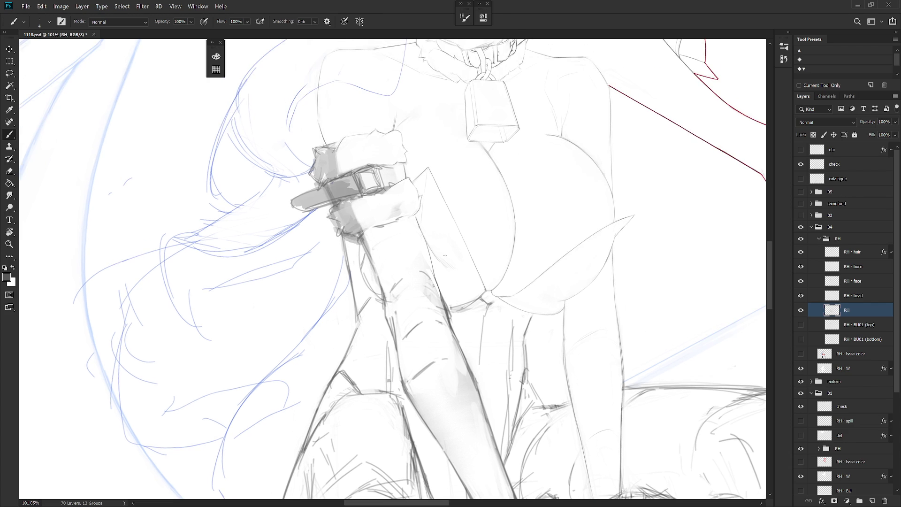
Step: Tilt the view about 20° counterclockwise around the arm, then rotate back toward upright
scroll(446, 253, left, 3)
scroll(446, 254, down, 1)
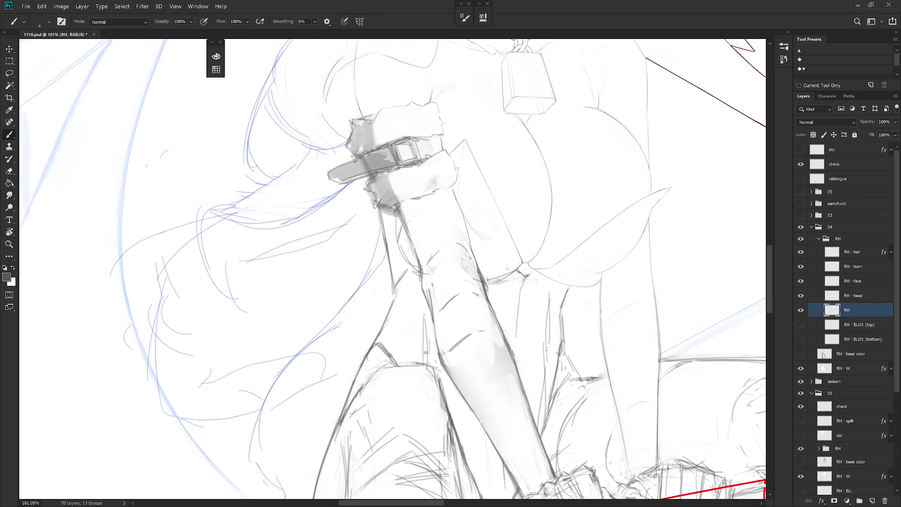
key(e)
drag(463, 234, 434, 212)
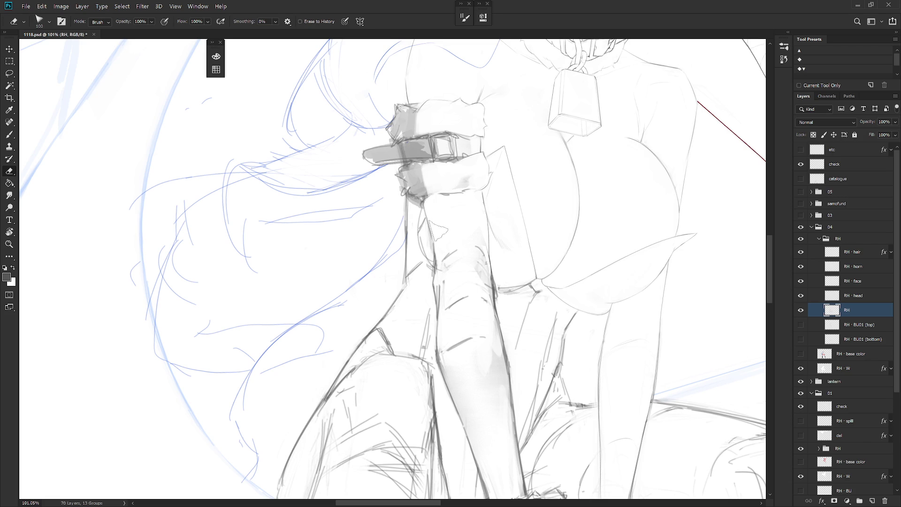
key(b)
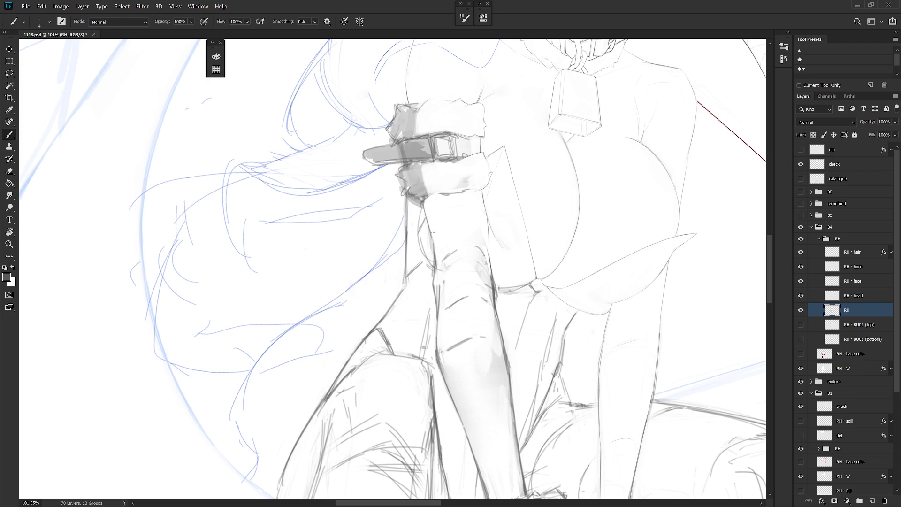
key(l)
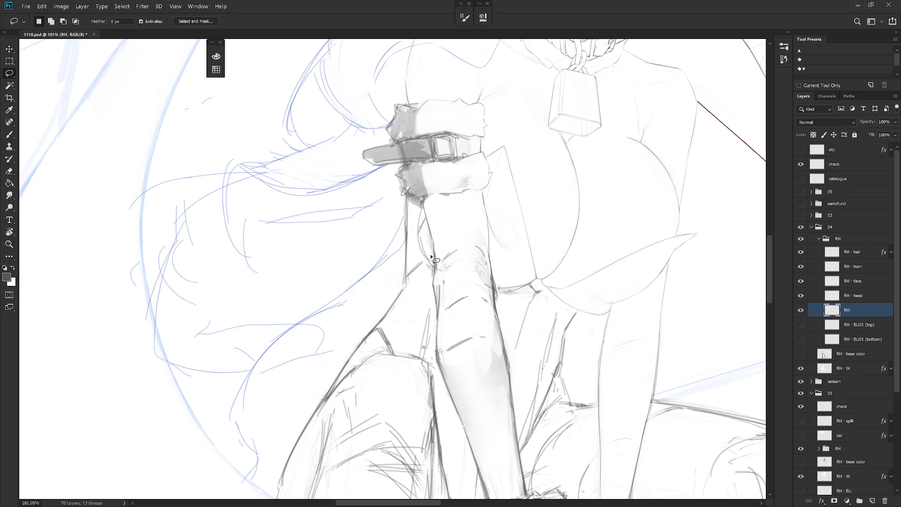
key(e)
drag(470, 240, 423, 220)
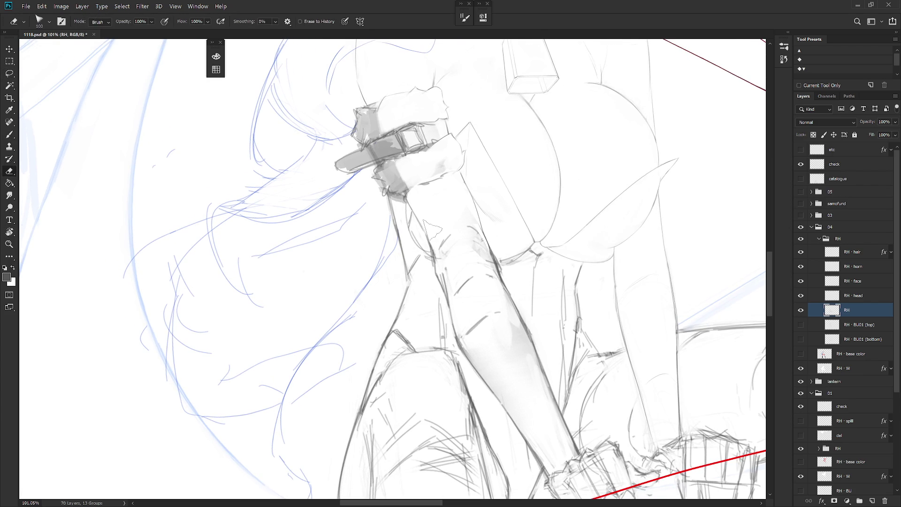
key(b)
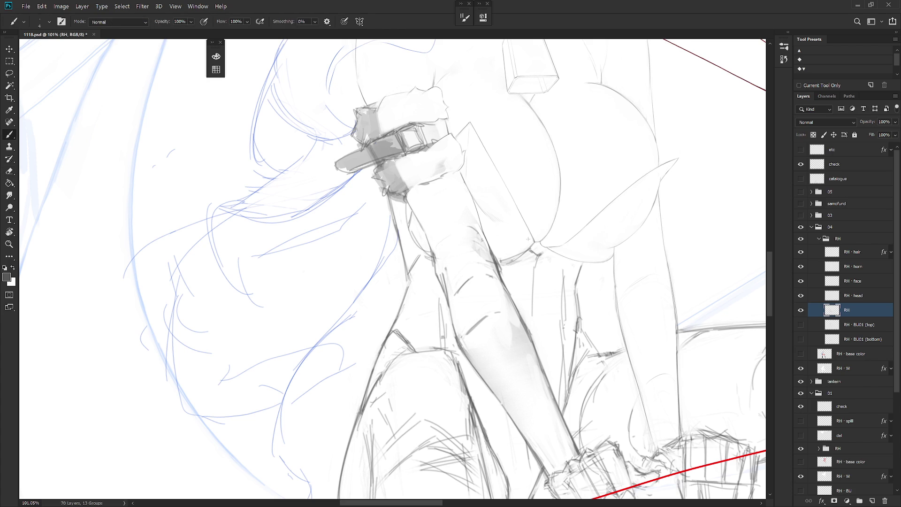
drag(522, 233, 527, 326)
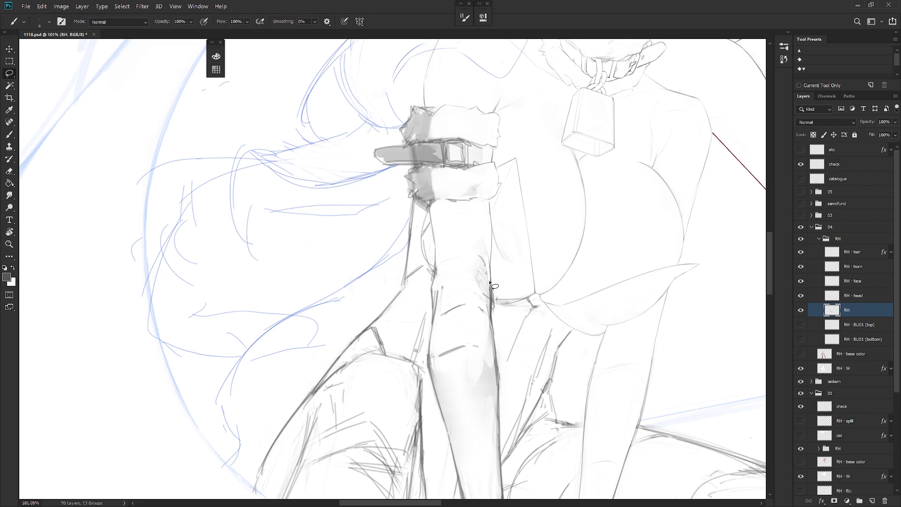
Step: Erase the stray strokes in a lassoed patch on the arm's inner edge and redraw it
key(l)
mouse_move(491, 292)
mouse_down()
mouse_move(487, 257)
mouse_move(466, 243)
mouse_move(475, 290)
mouse_move(490, 294)
mouse_up()
key(e)
mouse_move(478, 246)
mouse_down()
mouse_move(481, 282)
mouse_move(486, 275)
mouse_up()
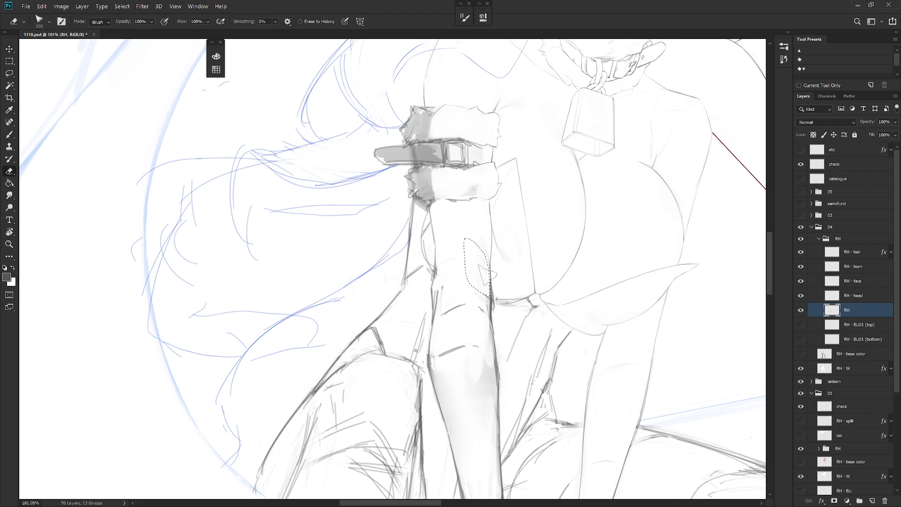
key(ctrl+d)
key(b)
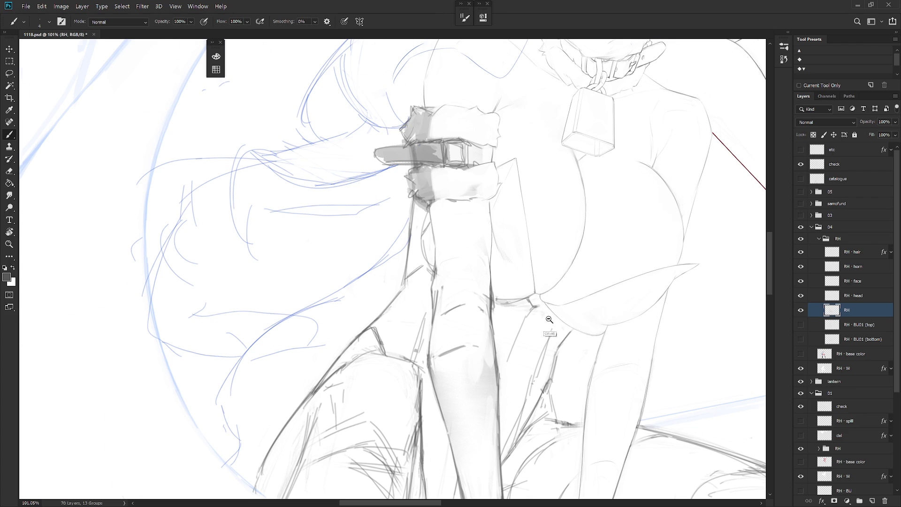
scroll(521, 230, down, 5)
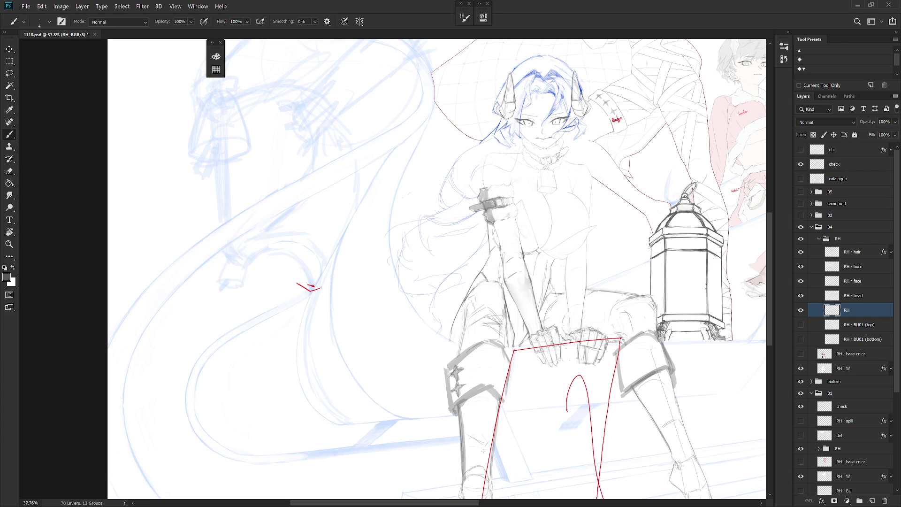
scroll(496, 238, up, 4)
Step: Select and clean narrow strips along the arm's left edge below the armband
mouse_move(513, 239)
mouse_down()
mouse_move(484, 278)
mouse_move(477, 258)
mouse_up()
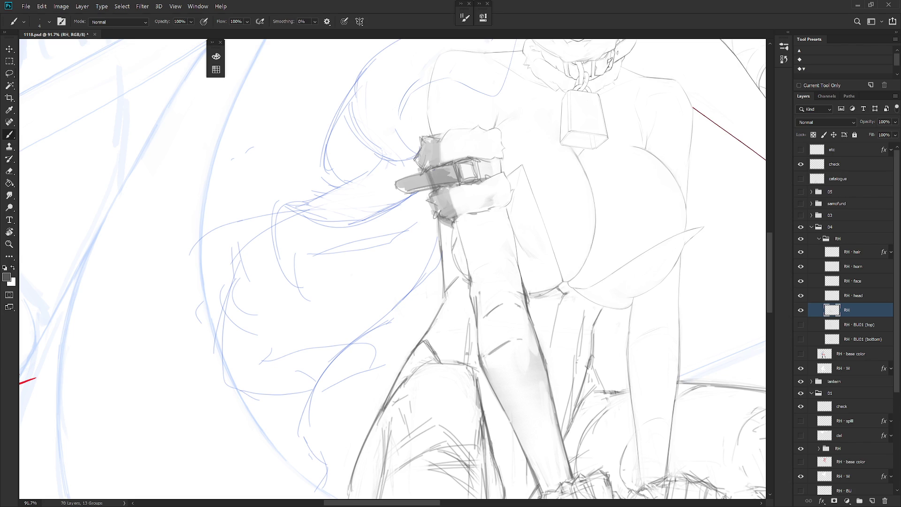
key(l)
mouse_move(455, 227)
mouse_down()
mouse_move(462, 266)
mouse_move(466, 246)
mouse_up()
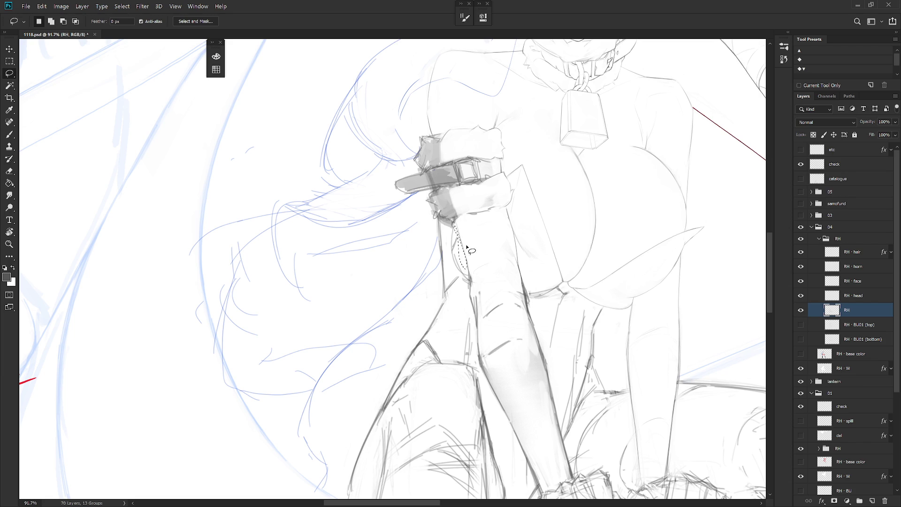
key(ctrl+d)
key(b)
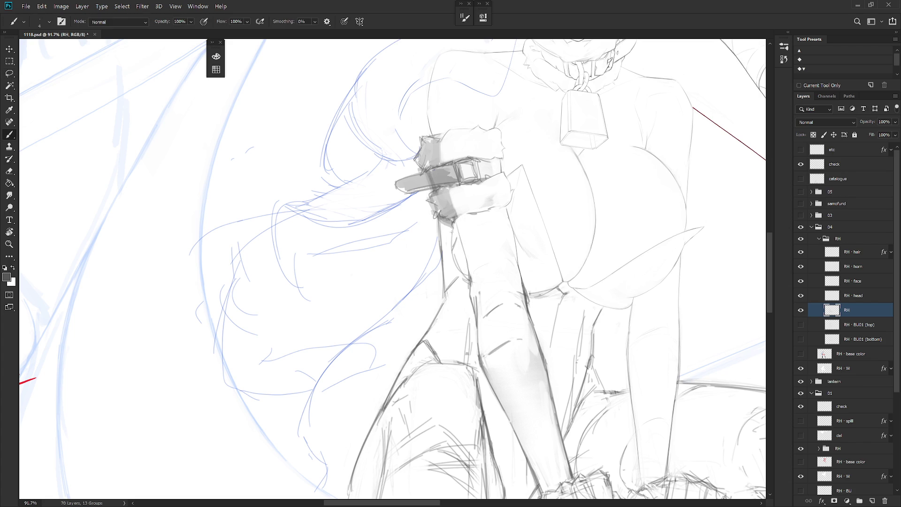
key(l)
mouse_move(459, 237)
mouse_down()
mouse_move(455, 257)
mouse_move(460, 239)
mouse_up()
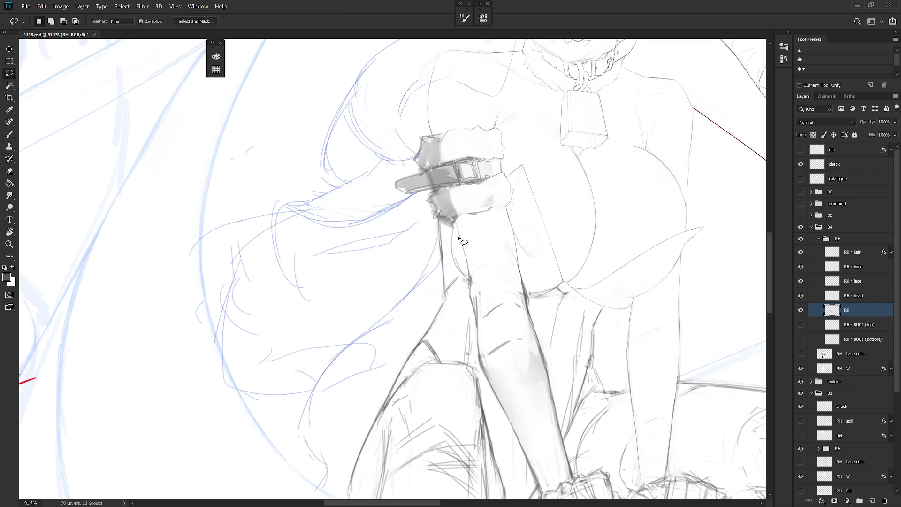
key(b)
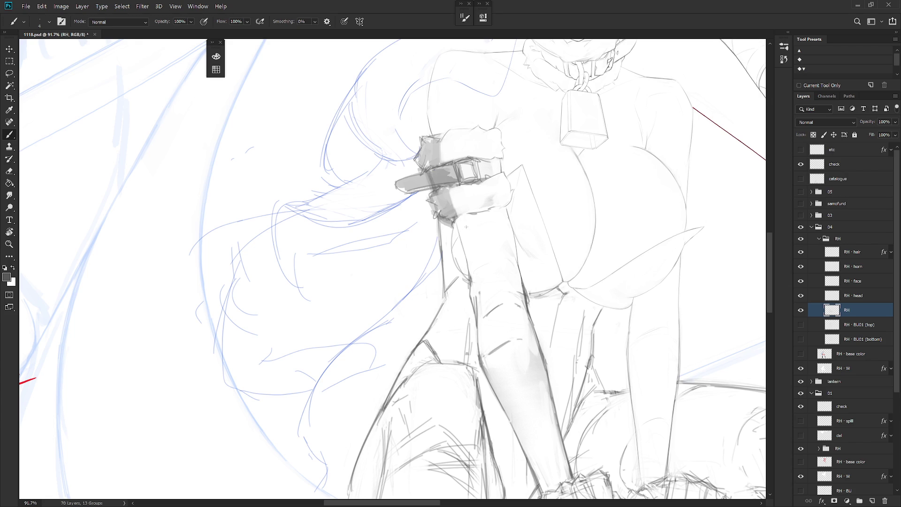
key(l)
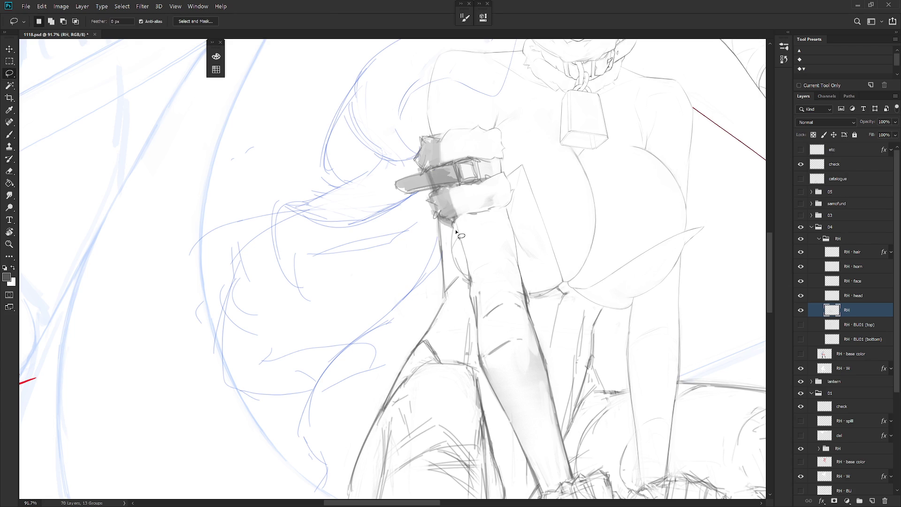
mouse_move(455, 227)
mouse_down()
mouse_move(453, 256)
mouse_move(459, 228)
mouse_up()
key(b)
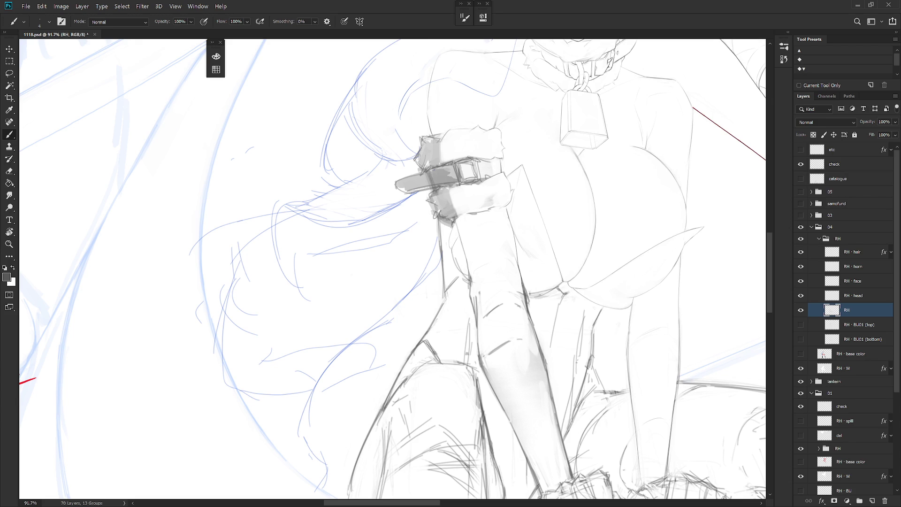
Step: With the arm rotated diagonally, remove a stray mark beside the armband, then turn it vertical
key(l)
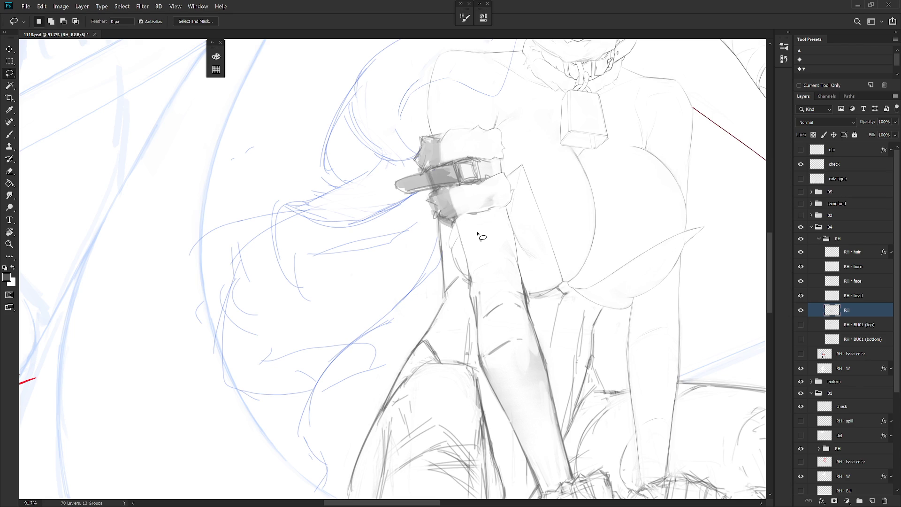
key(r)
mouse_move(477, 233)
mouse_down()
mouse_move(469, 288)
mouse_move(497, 221)
mouse_up()
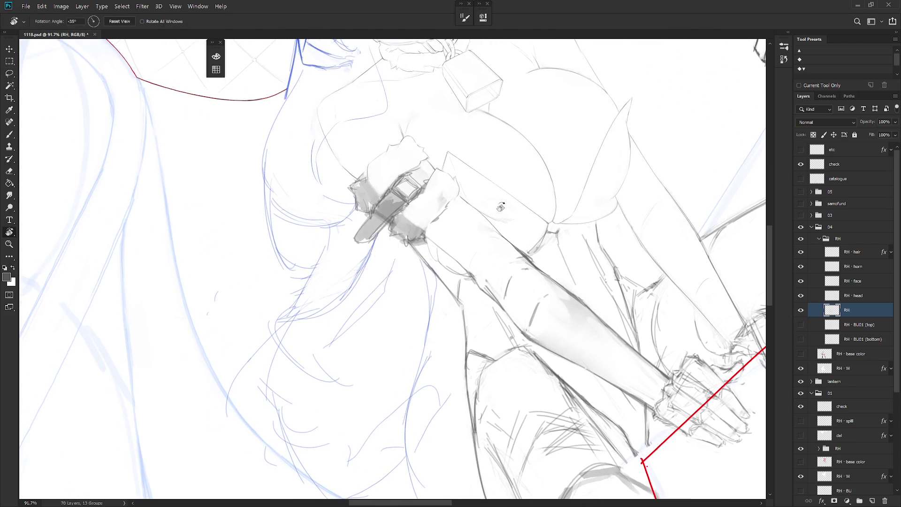
drag(439, 221, 450, 210)
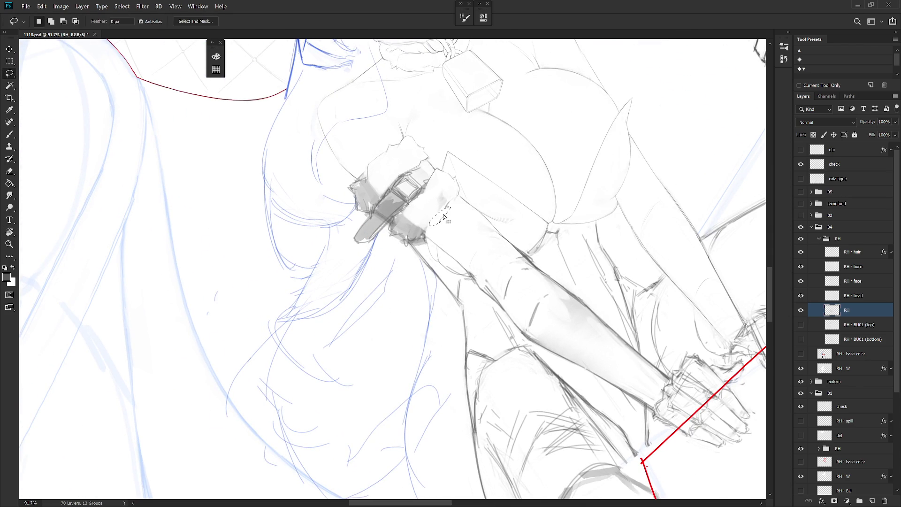
key(b)
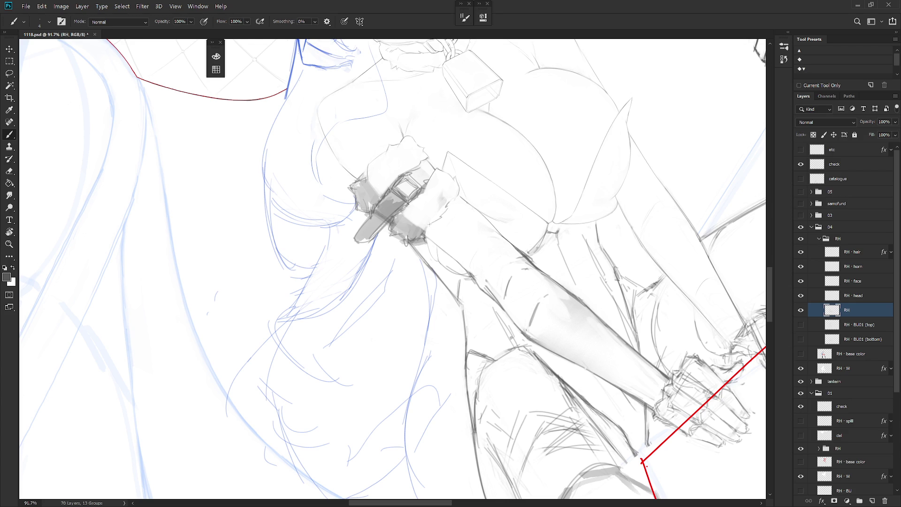
key(r)
drag(478, 210, 561, 325)
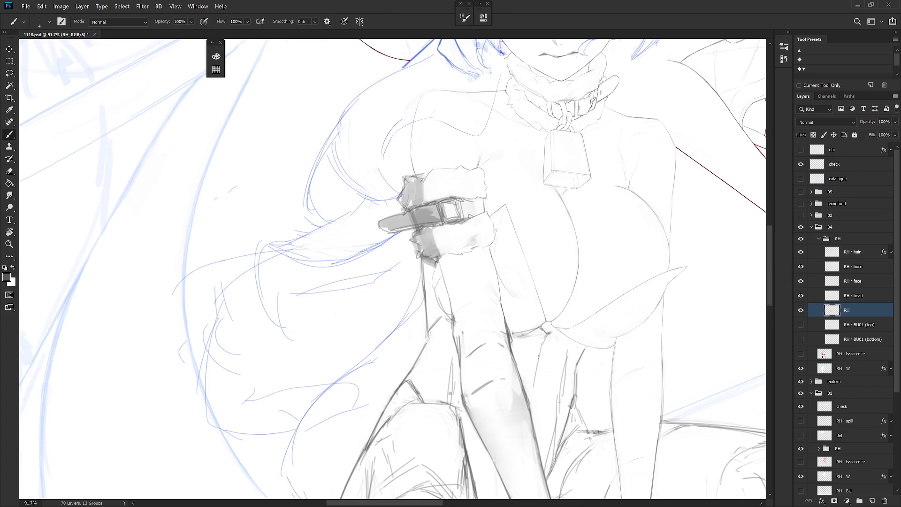
scroll(343, 372, down, 5)
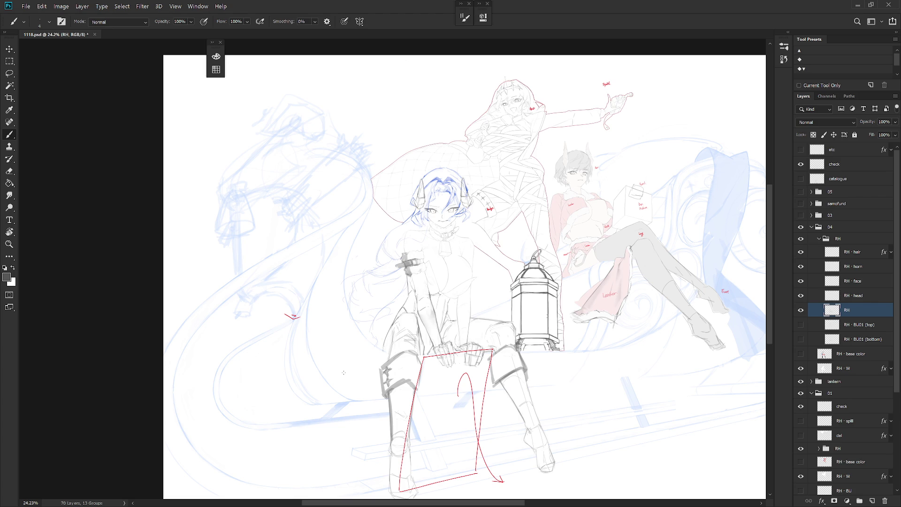
Step: Switch to full-screen mode, toggle the panels with Tab, and zoom toward the girl's torso
key(f)
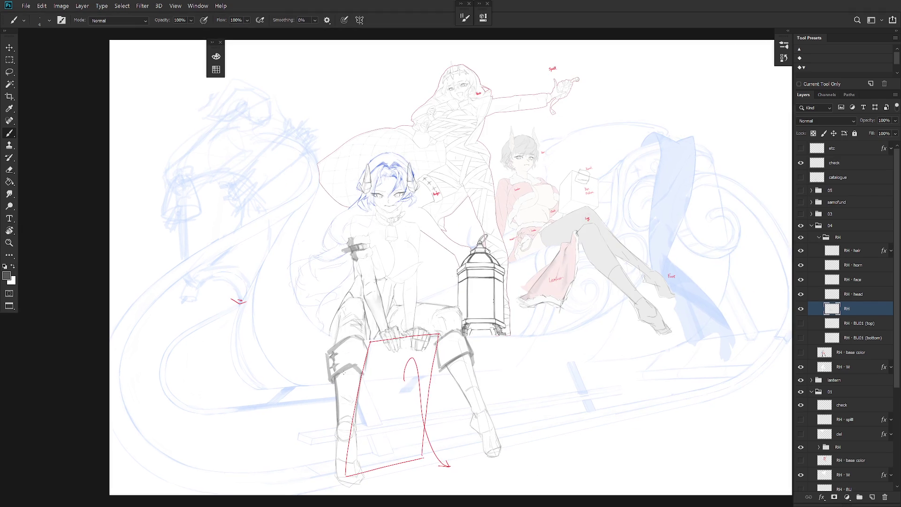
key(f)
key(Tab)
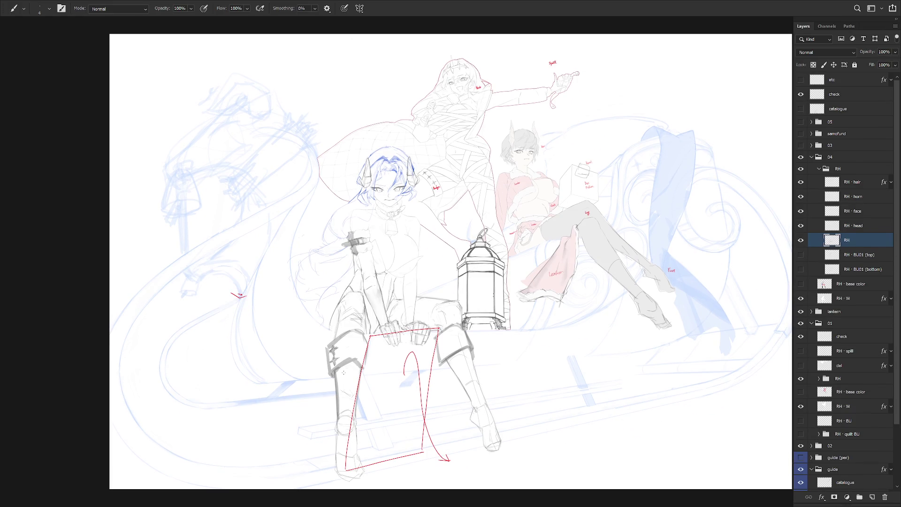
scroll(458, 265, up, 5)
drag(449, 256, 476, 232)
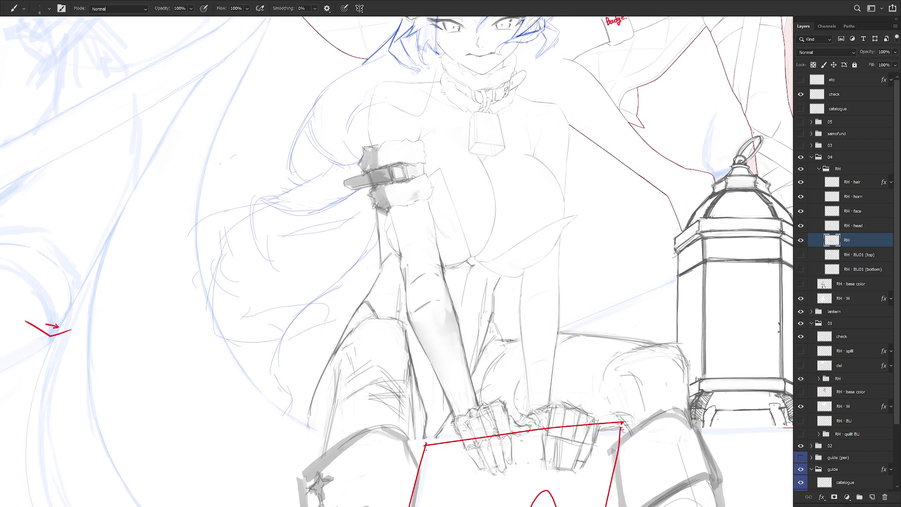
Step: Turn the canvas sideways and zoom in to inspect the armband, cycling brush, eraser and lasso
mouse_move(507, 333)
mouse_down()
mouse_move(544, 312)
mouse_move(506, 362)
mouse_move(493, 264)
mouse_up()
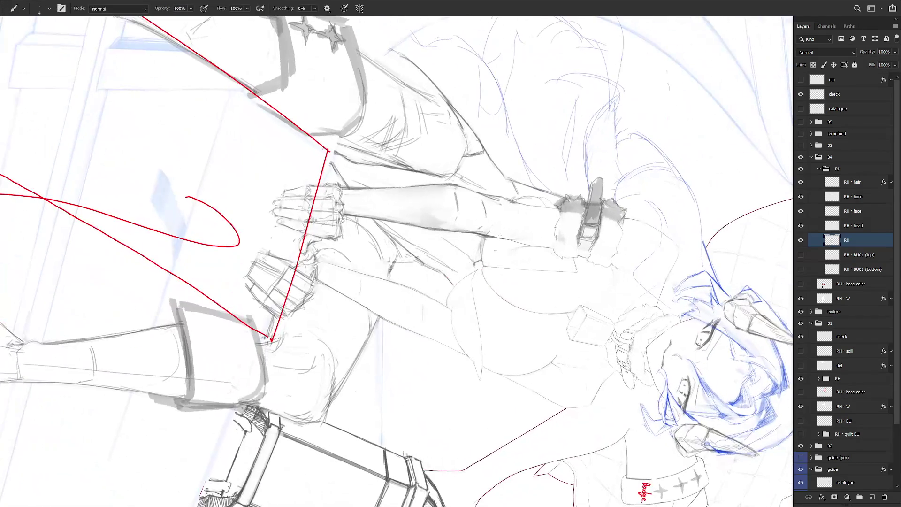
scroll(478, 237, up, 3)
key(e)
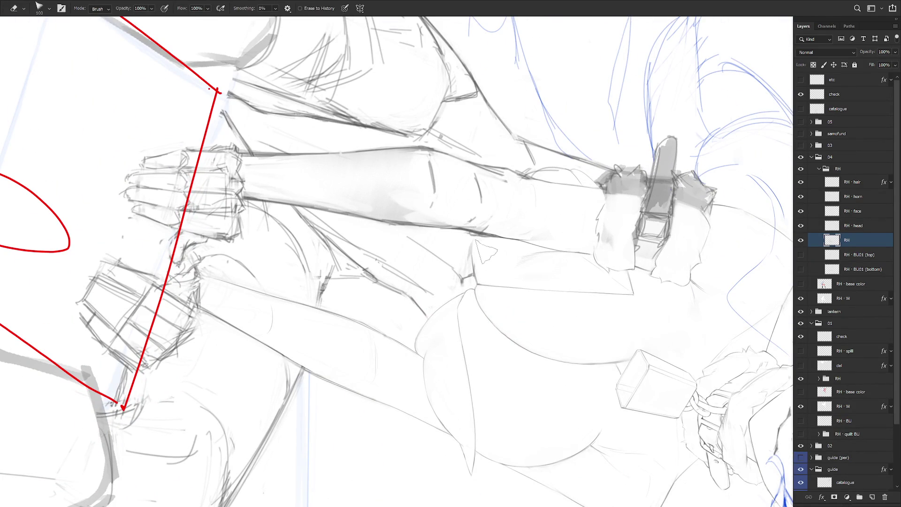
key(b)
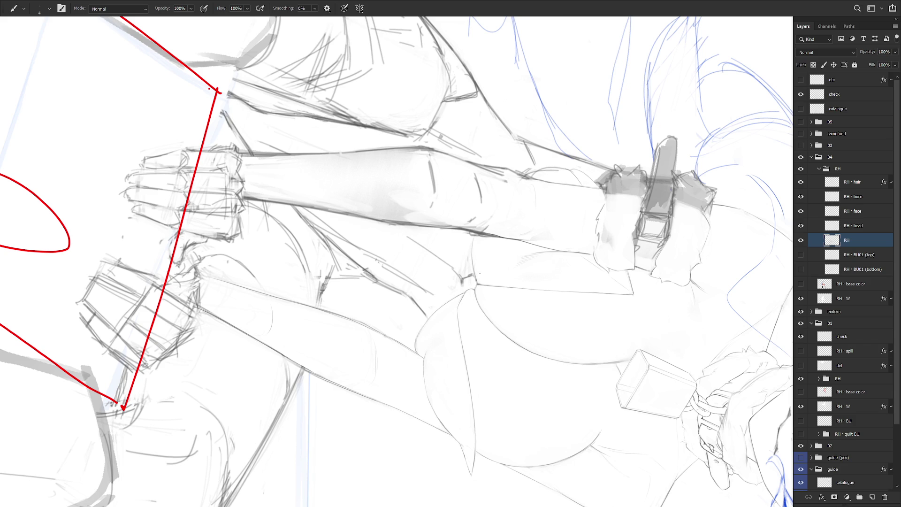
key(Escape)
key(l)
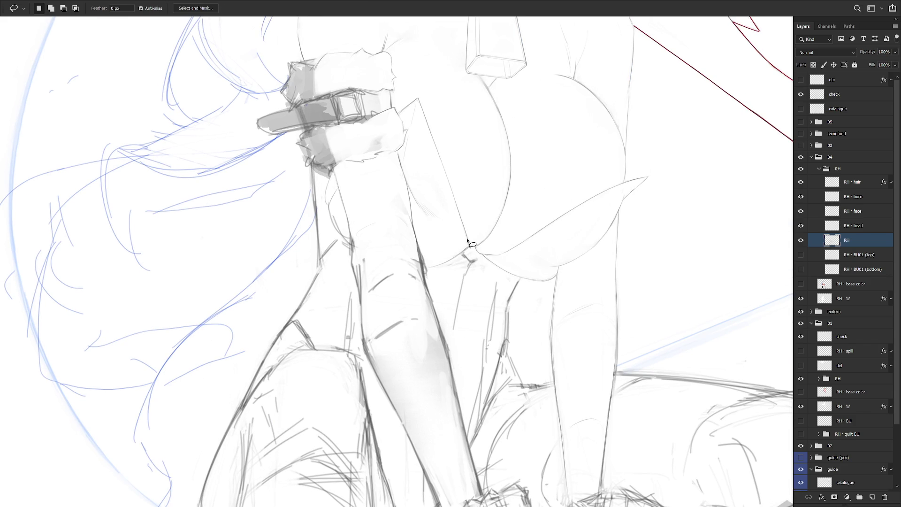
key(b)
key(l)
scroll(474, 253, down, 5)
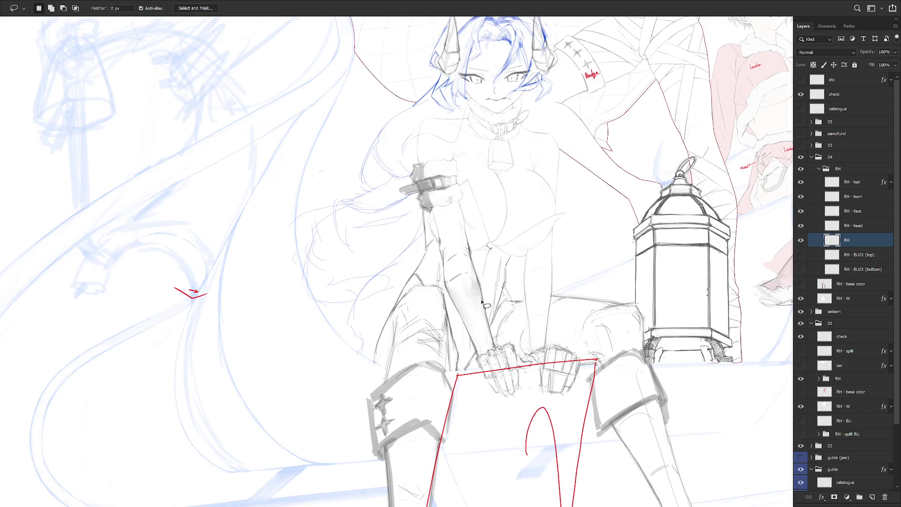
Step: Zoom in, shrink the eraser to size 20, and return to the size 4 brush
scroll(512, 225, up, 3)
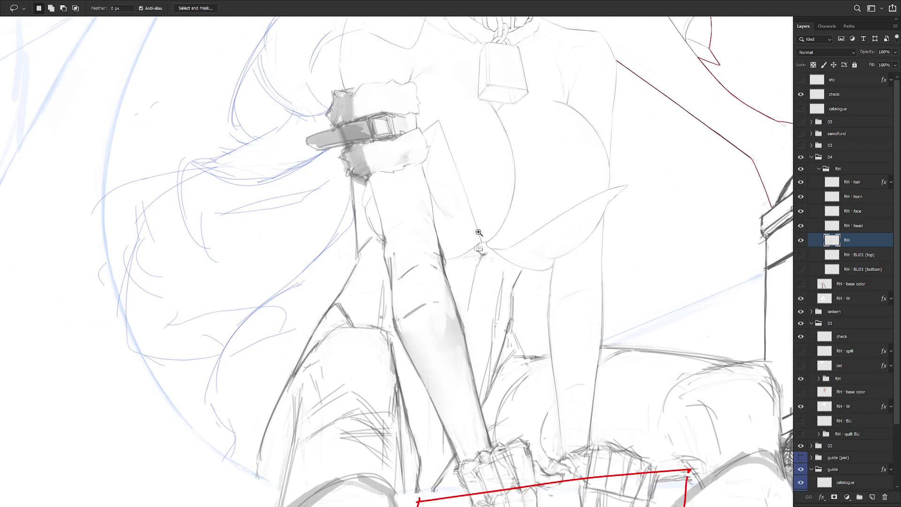
scroll(478, 236, up, 2)
key(e)
key(bracketleft)
key(bracketleft)
key(bracketleft)
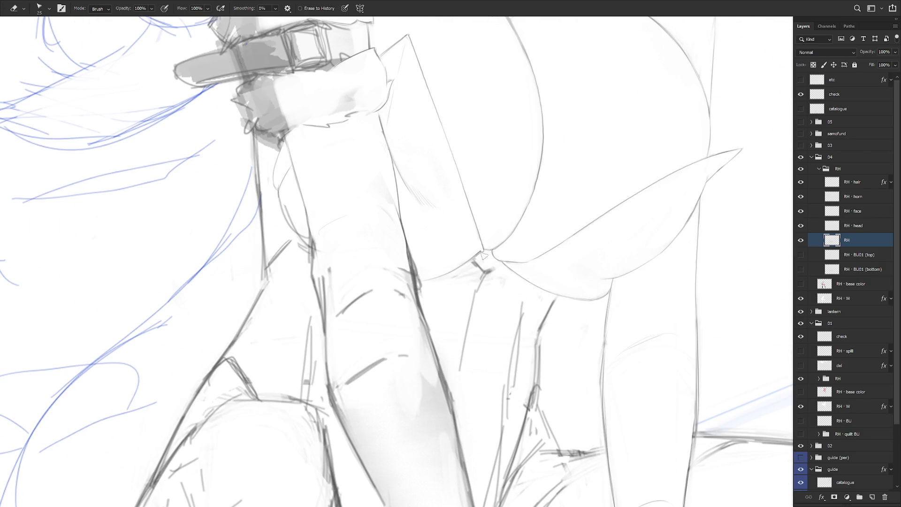
key(b)
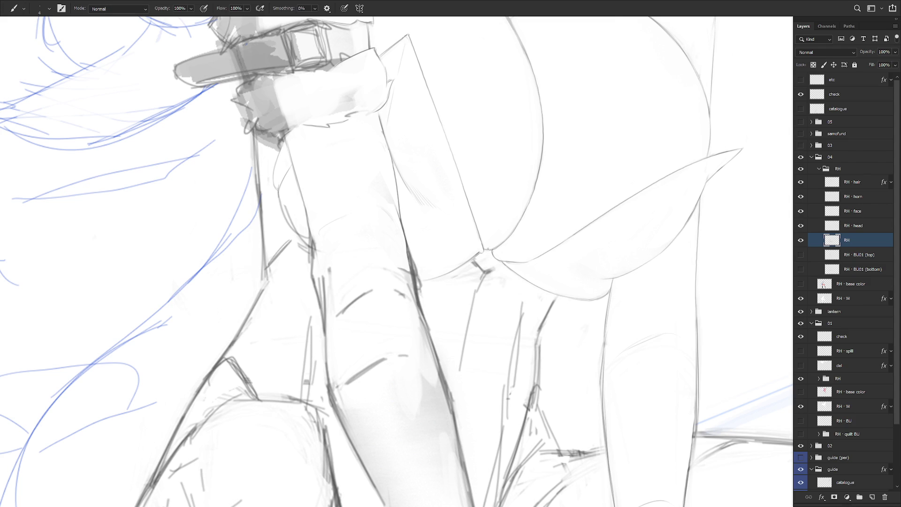
Step: Rotate the canvas to about -43° around the armband and refine its fur cuffs and strap
drag(487, 249, 511, 292)
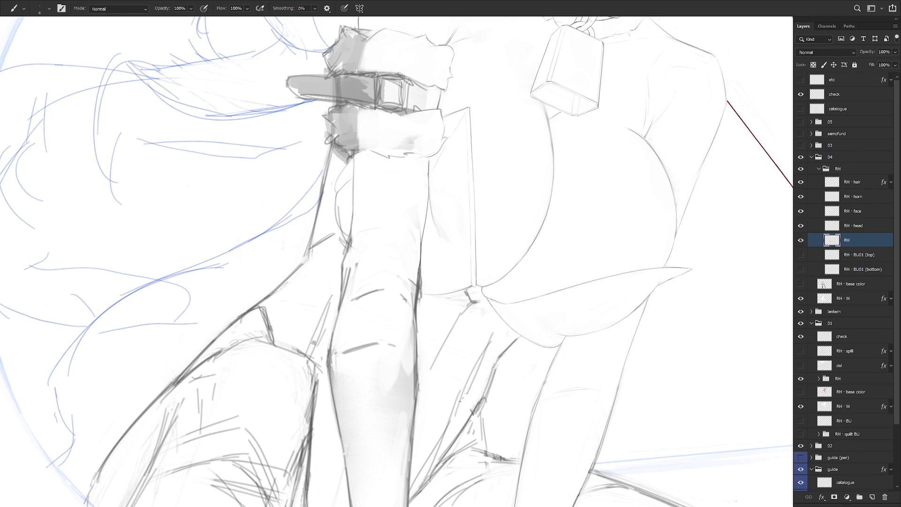
mouse_move(473, 94)
mouse_down()
mouse_move(467, 196)
mouse_move(521, 254)
mouse_move(496, 249)
mouse_up()
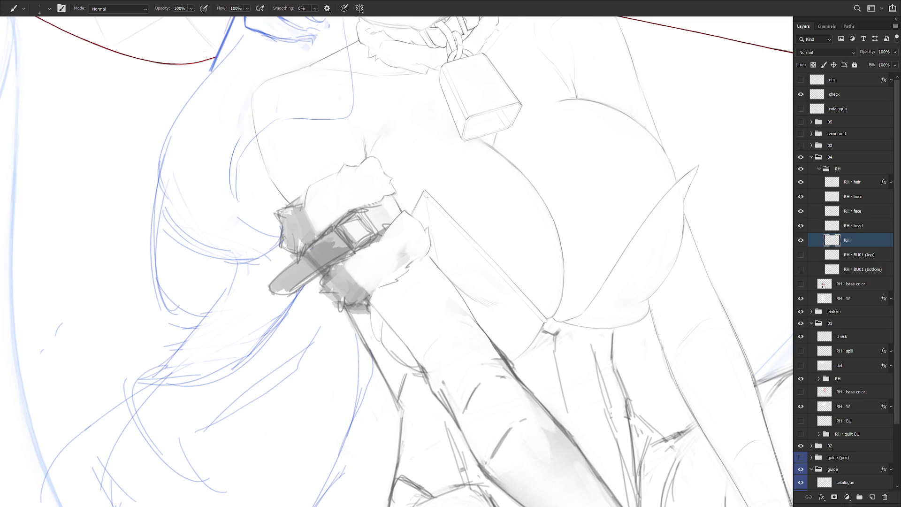
key(r)
mouse_move(430, 190)
mouse_down()
mouse_move(540, 248)
mouse_move(508, 272)
mouse_move(567, 269)
mouse_move(559, 217)
mouse_up()
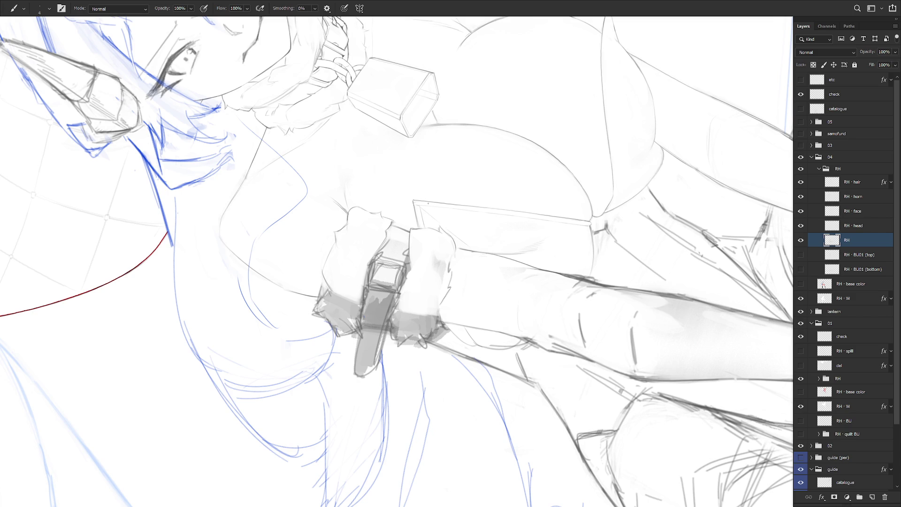
drag(428, 203, 614, 292)
drag(468, 203, 476, 219)
key(e)
key(b)
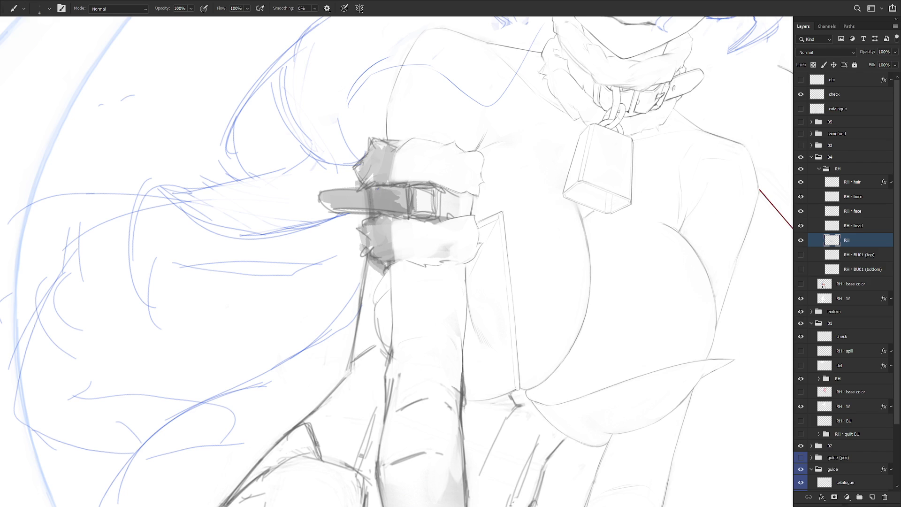
Step: Draw strokes at a counter-clockwise tilt, then reset rotation to upright and review the whole figure
mouse_move(475, 247)
mouse_down()
mouse_move(554, 258)
mouse_move(432, 221)
mouse_up()
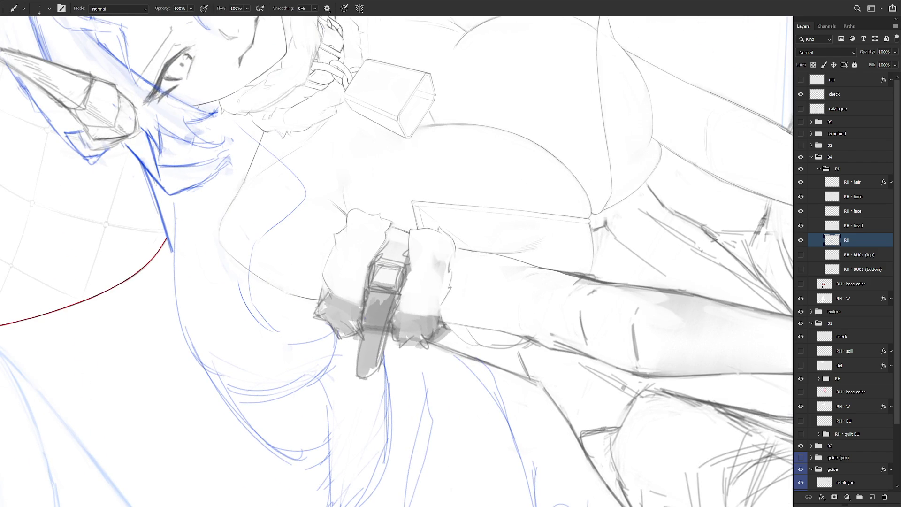
key(Escape)
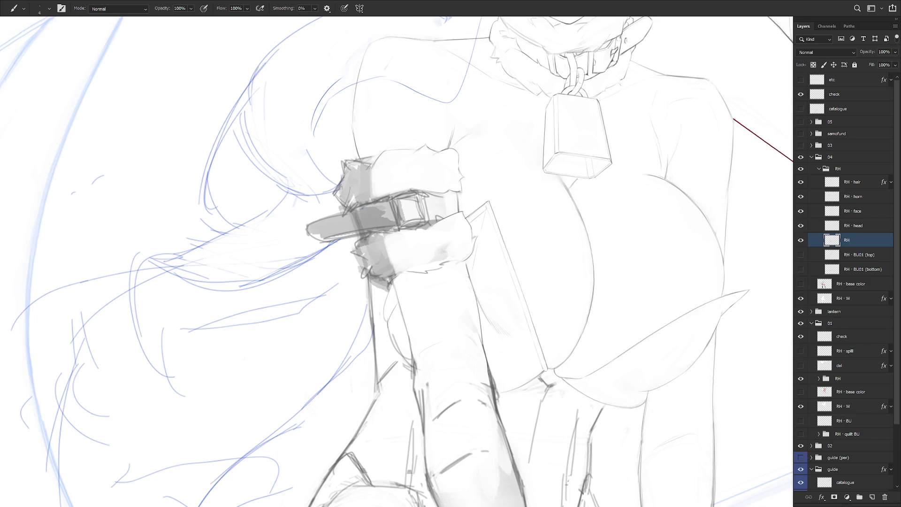
drag(568, 316, 485, 320)
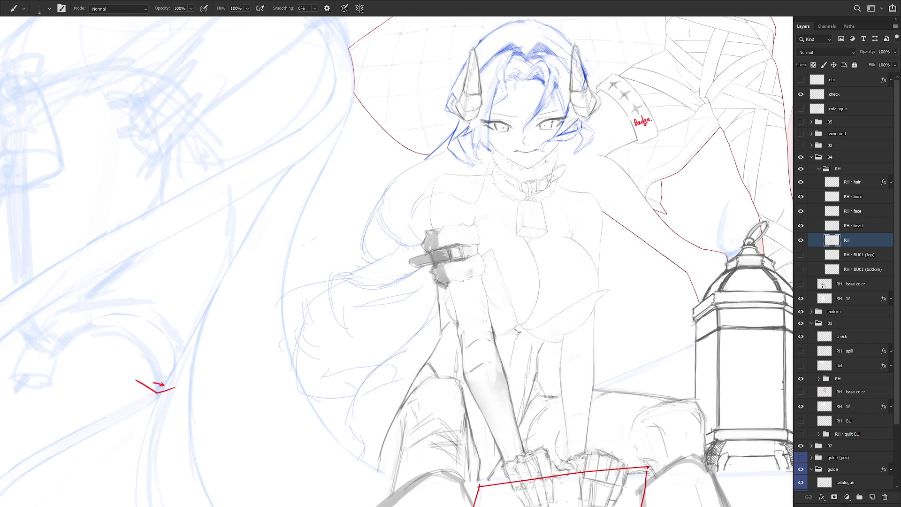
scroll(485, 326, up, 5)
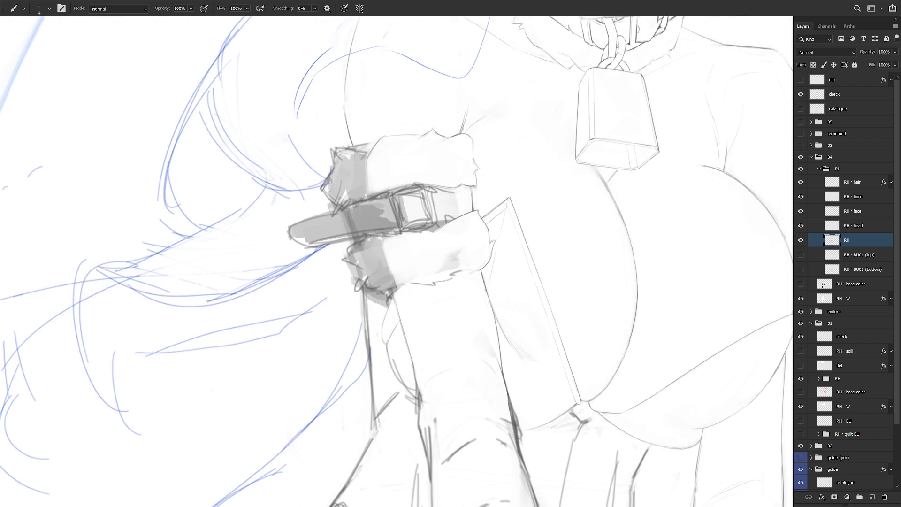
scroll(493, 333, down, 6)
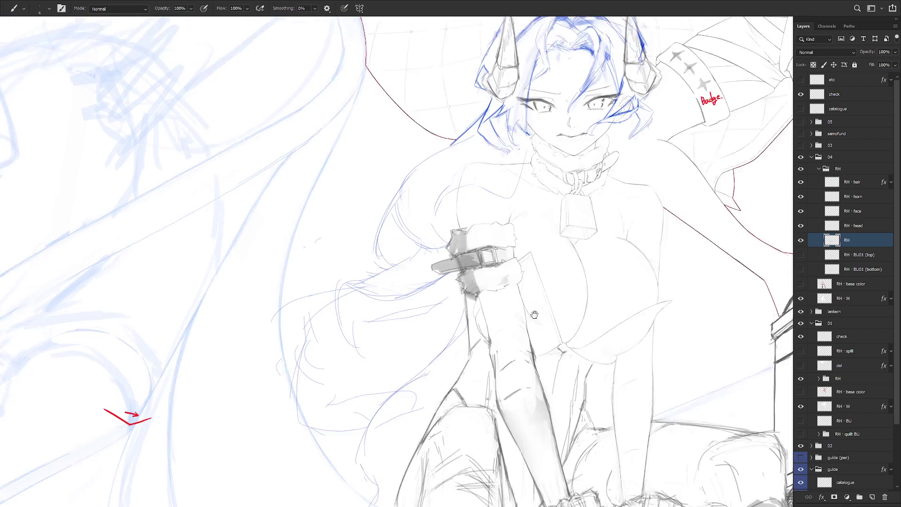
scroll(423, 337, up, 2)
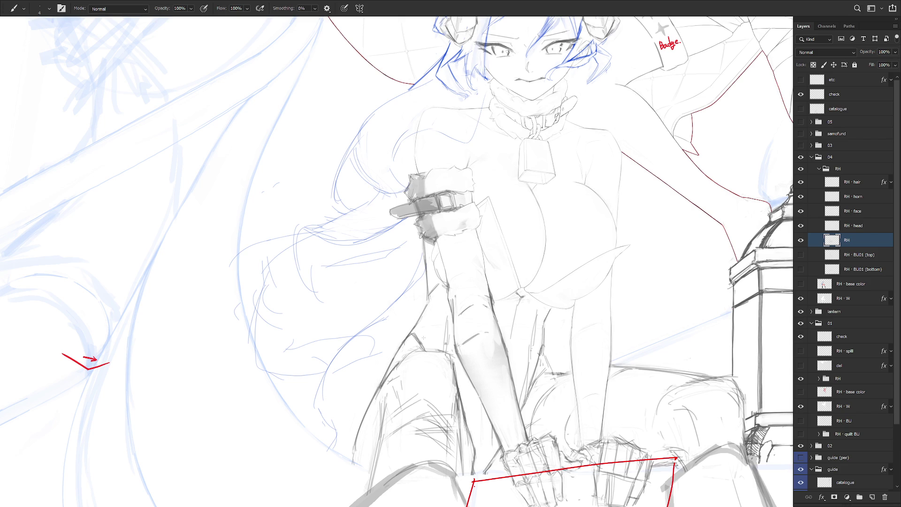
scroll(491, 202, up, 3)
Step: Lasso a strip along the book's top edge
key(l)
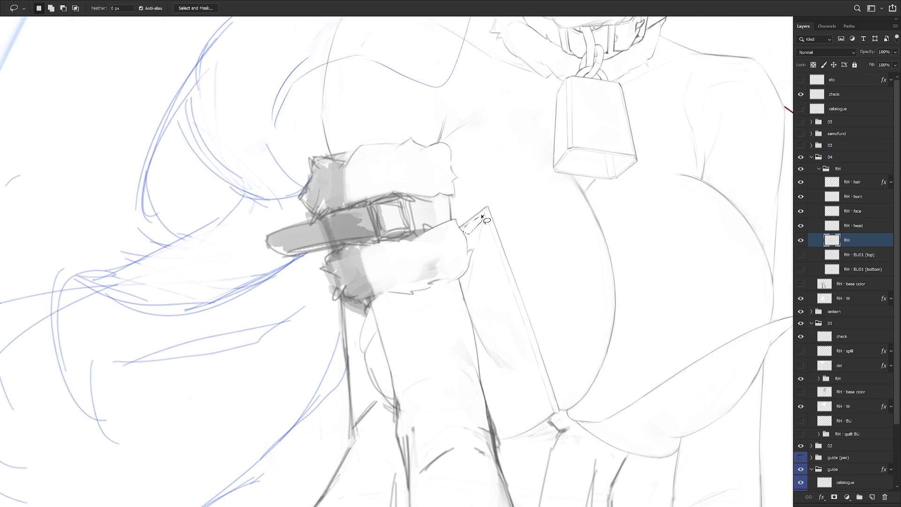
key(b)
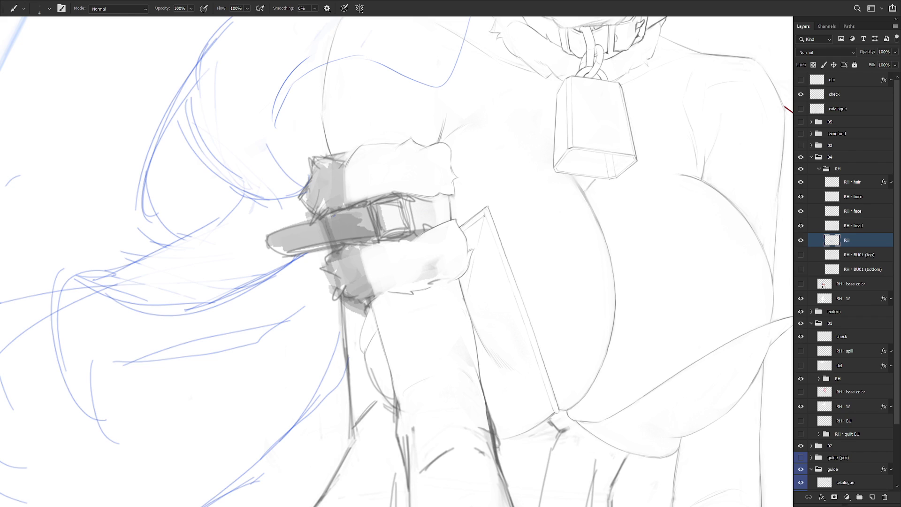
key(l)
mouse_move(462, 227)
mouse_down()
mouse_move(485, 211)
mouse_move(503, 231)
mouse_up()
scroll(503, 231, down, 3)
Step: Lasso-select the stray line near the chest, then zoom in on the bell and neck
key(b)
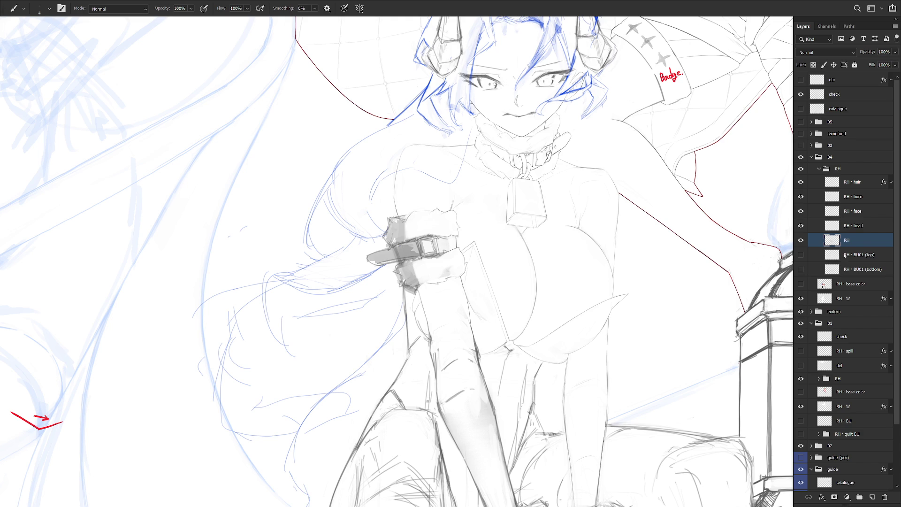
scroll(526, 356, up, 2)
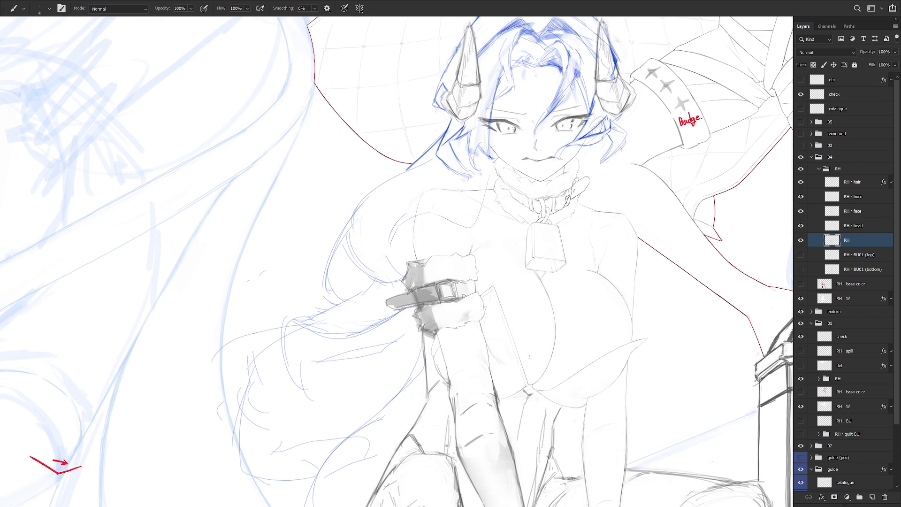
scroll(474, 251, up, 3)
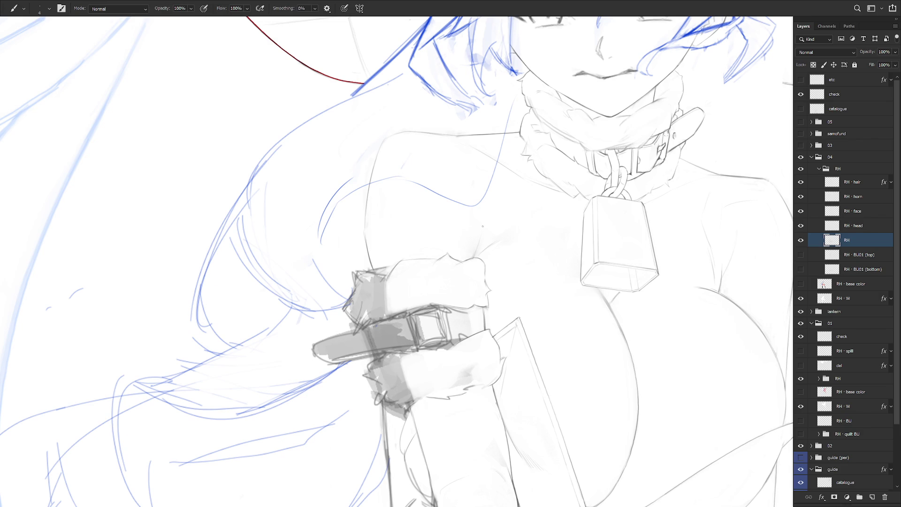
key(l)
mouse_move(483, 226)
mouse_down()
mouse_move(476, 255)
mouse_move(499, 214)
mouse_up()
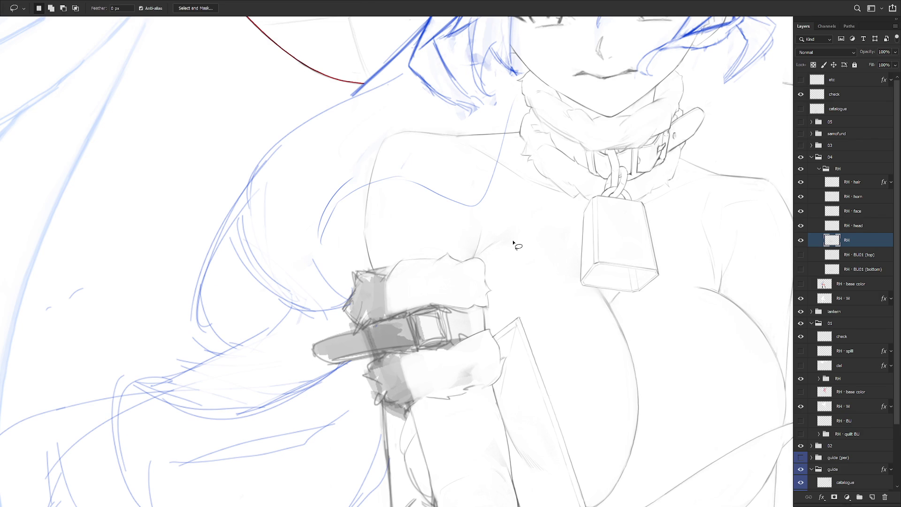
scroll(541, 302, down, 2)
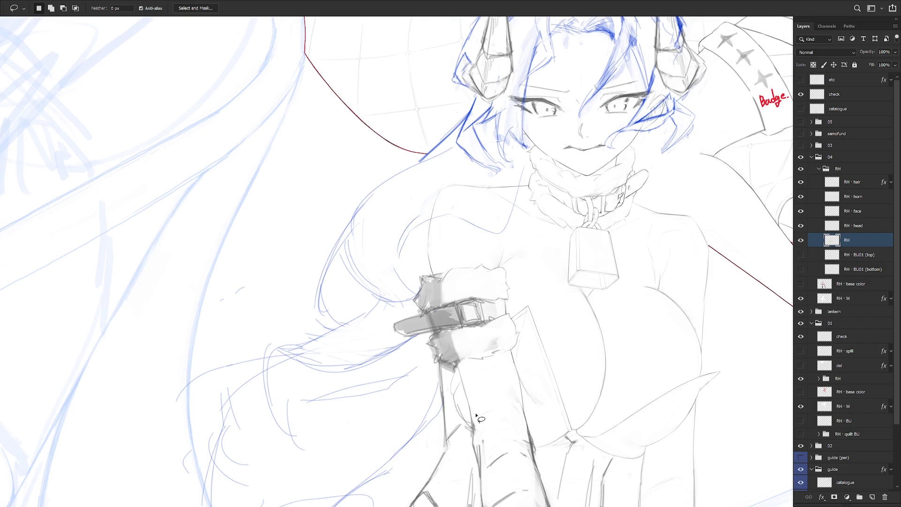
scroll(477, 415, down, 1)
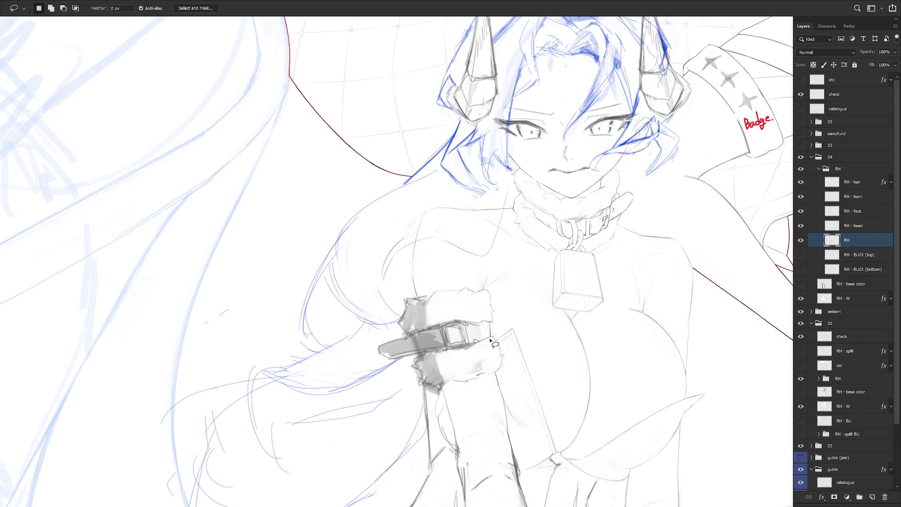
drag(505, 347, 492, 244)
scroll(492, 243, up, 3)
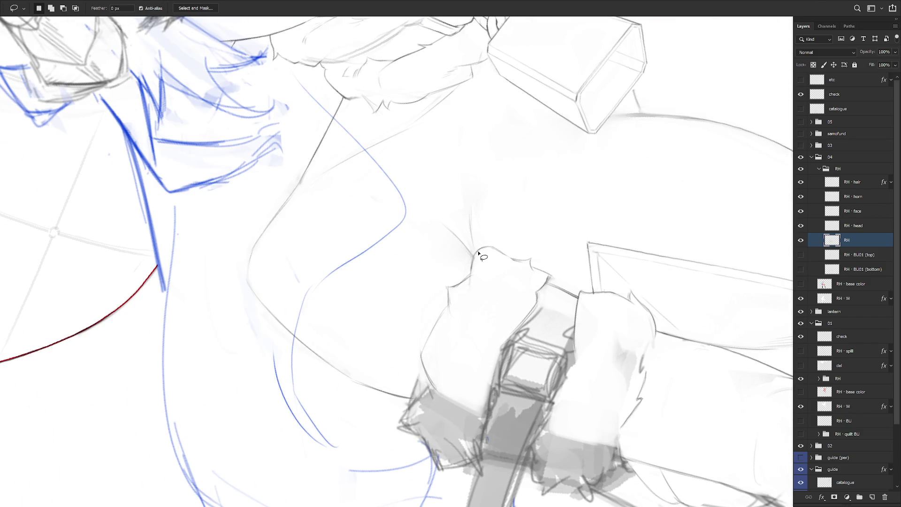
Step: Touch up the fur tip on the cuff, turning the canvas upright around it
key(b)
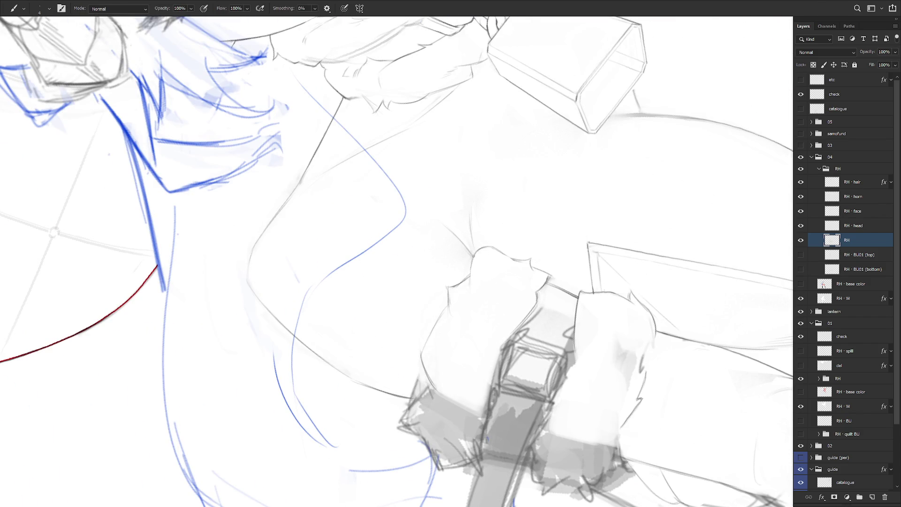
drag(471, 268, 464, 263)
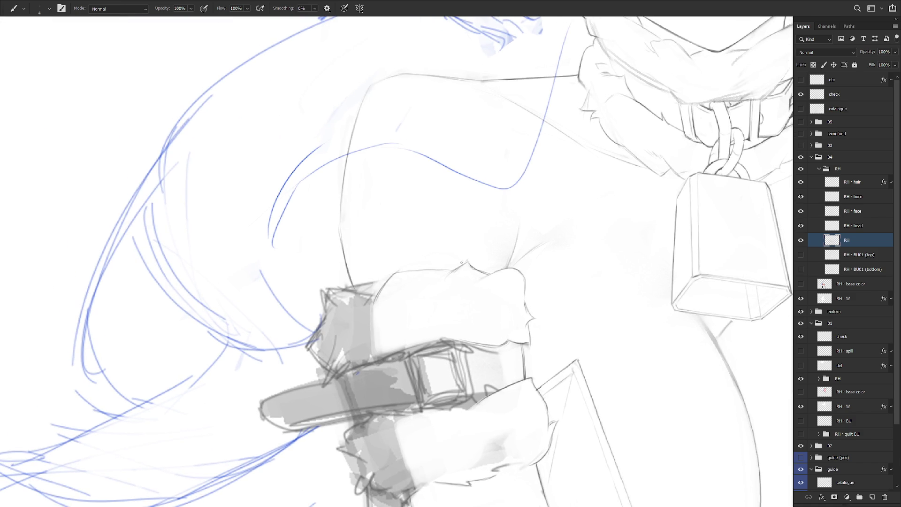
key(l)
mouse_move(475, 271)
mouse_down()
mouse_move(456, 271)
mouse_move(464, 281)
mouse_move(472, 270)
mouse_up()
key(ctrl+d)
key(b)
scroll(549, 293, down, 2)
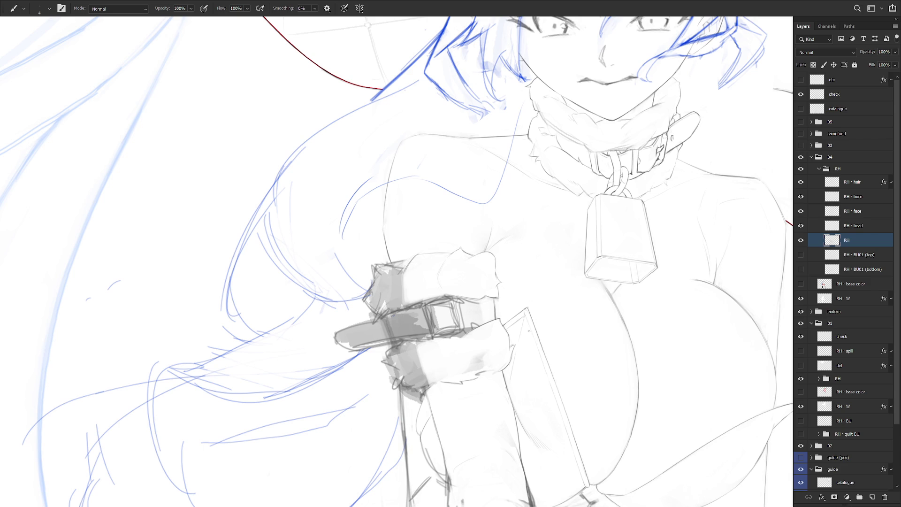
key(l)
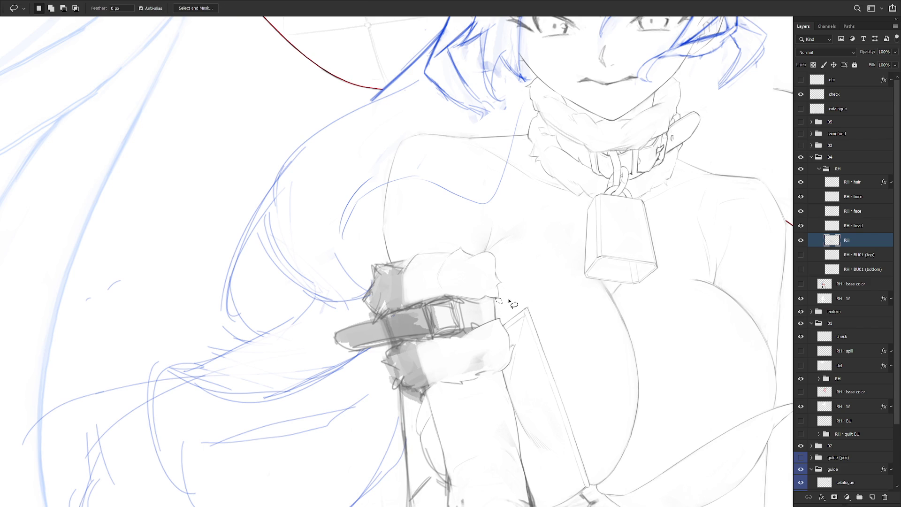
scroll(516, 300, down, 5)
key(b)
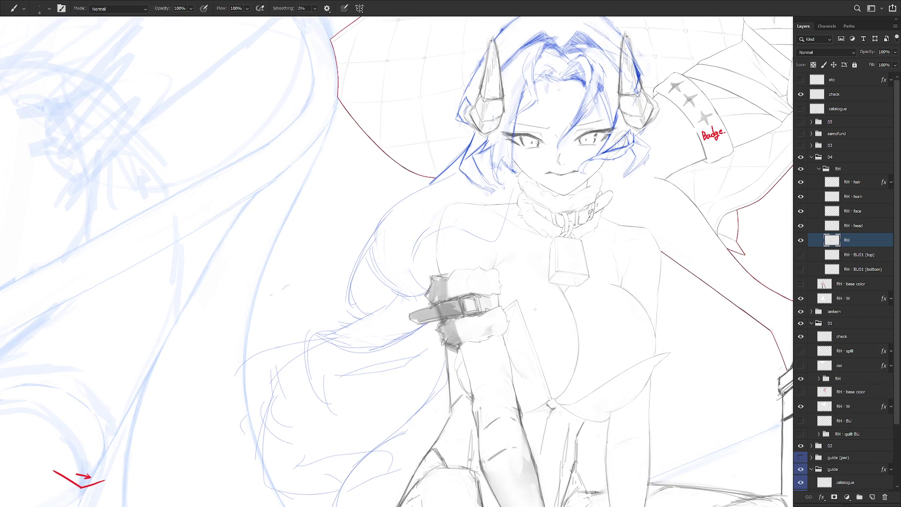
Step: Tilt and rotate the canvas to reach the arm, collar and cuff strap
key(e)
drag(534, 310, 439, 279)
scroll(438, 280, up, 3)
key(l)
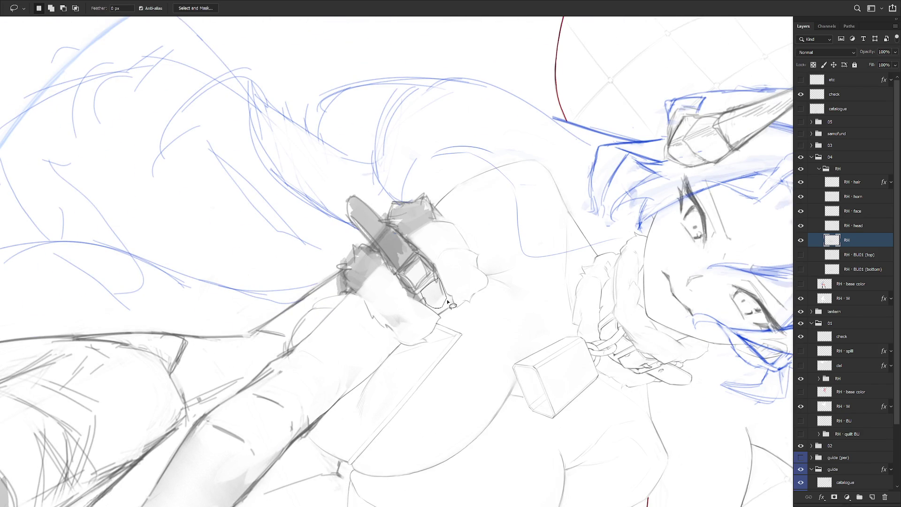
key(b)
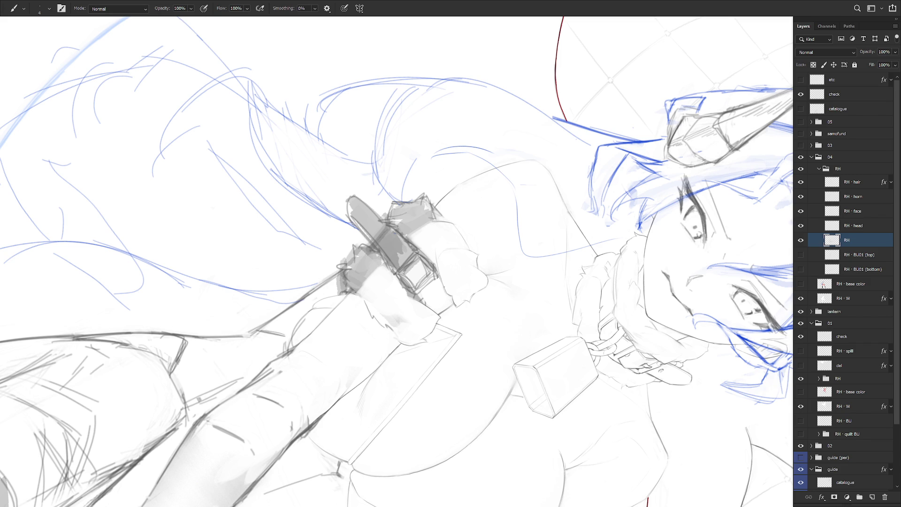
drag(450, 326, 470, 199)
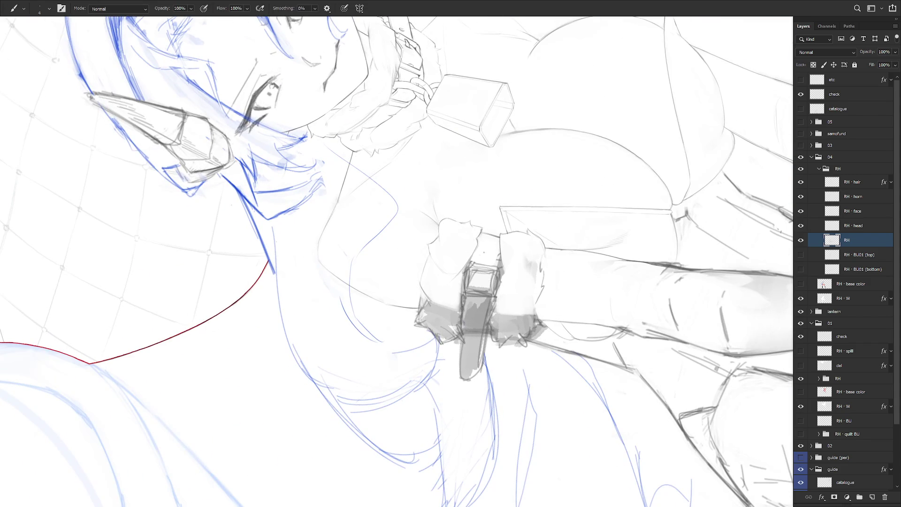
key(l)
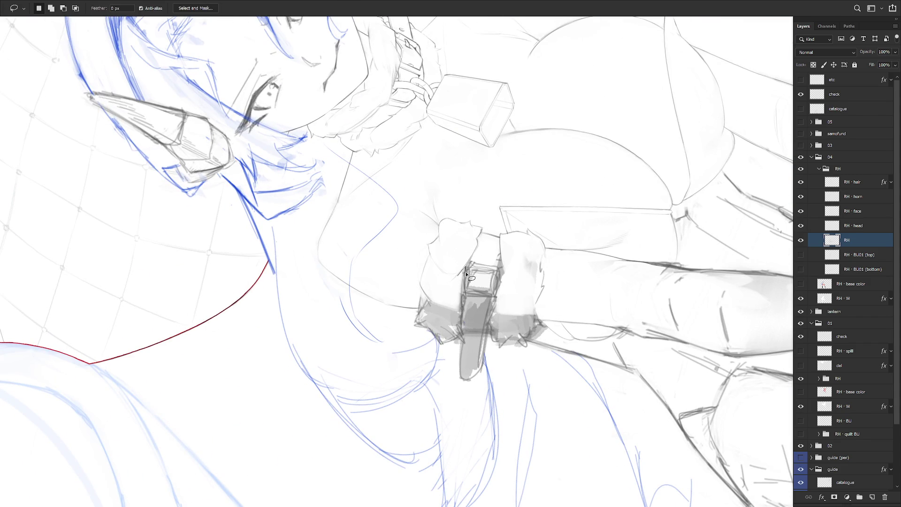
key(b)
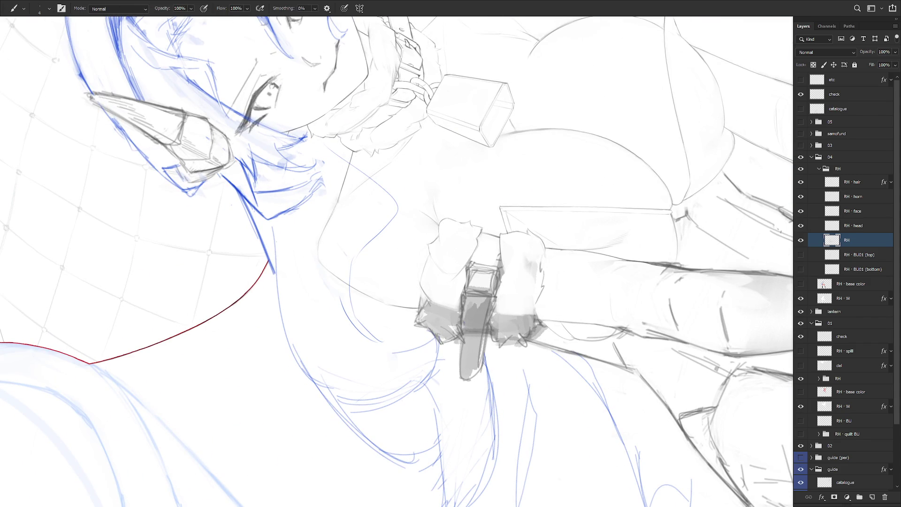
drag(341, 219, 466, 272)
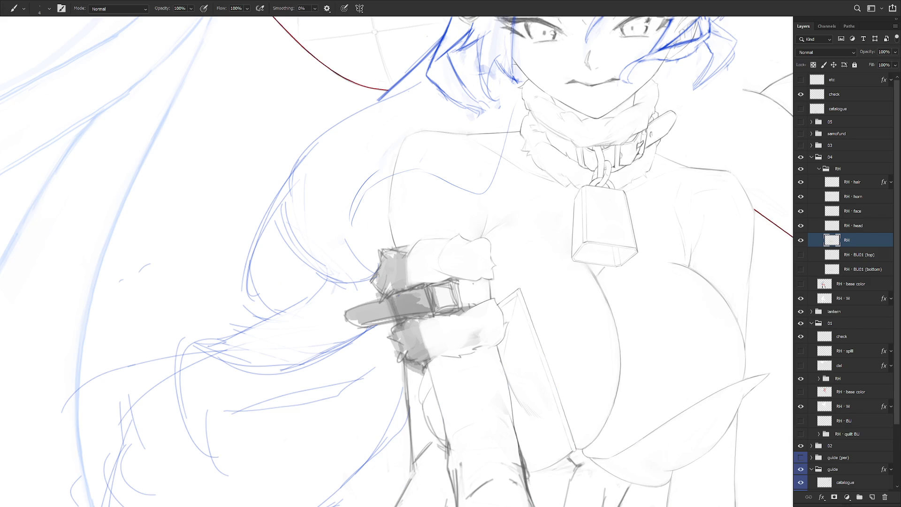
Step: Erase the grey shading on the cuff strap with a size-60 eraser
key(e)
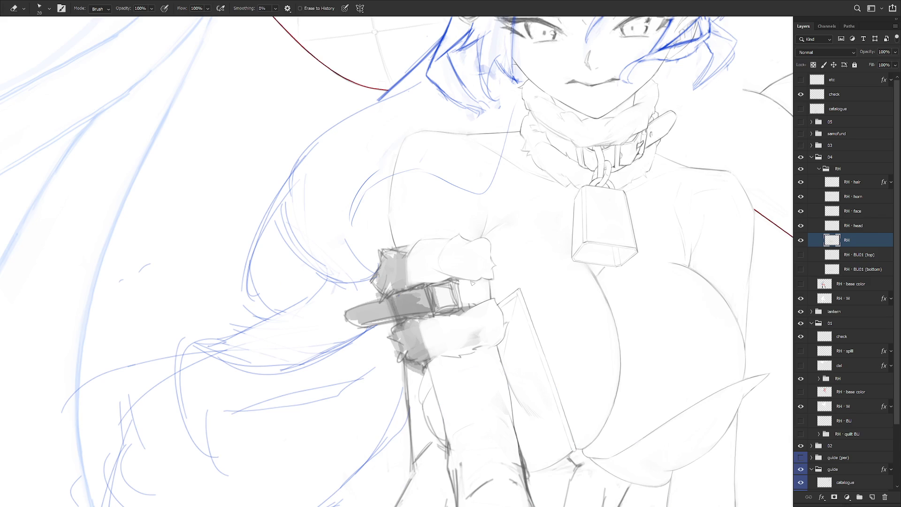
key(bracketright)
key(bracketright)
key(bracketright)
drag(429, 288, 436, 310)
key(b)
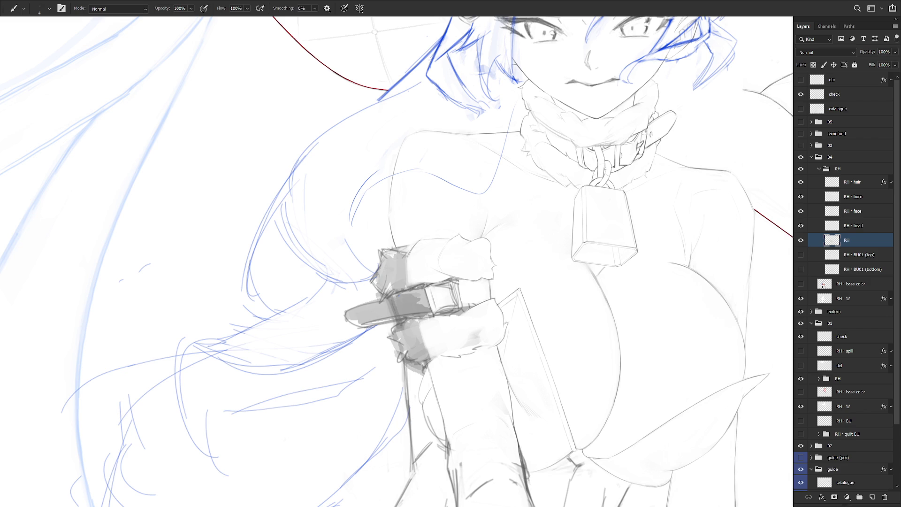
key(e)
drag(432, 263, 488, 305)
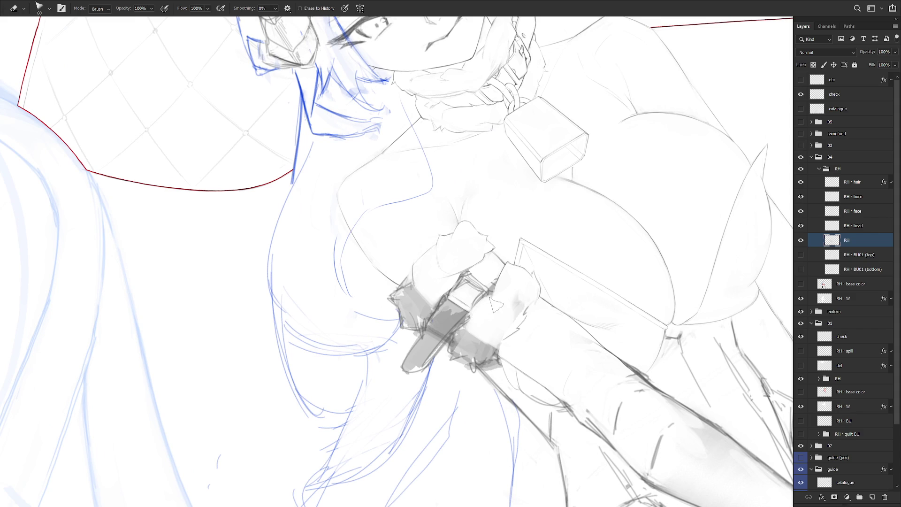
key(b)
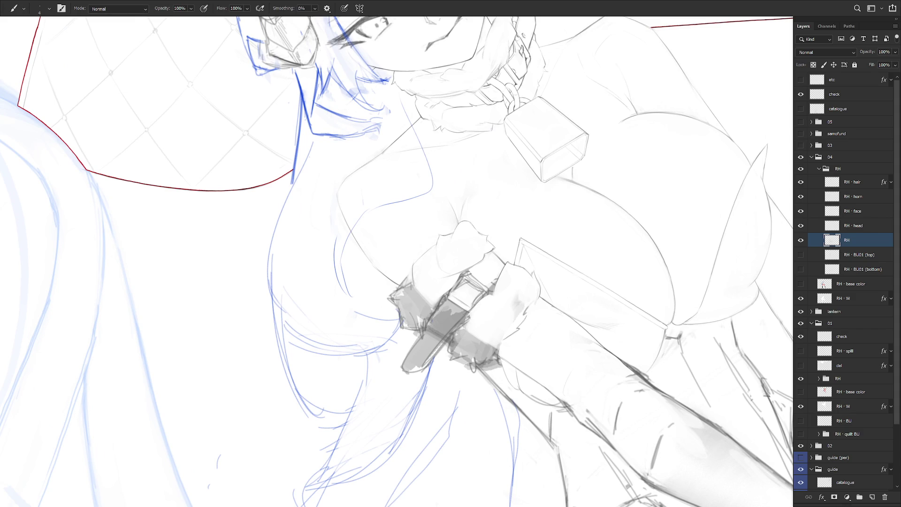
key(e)
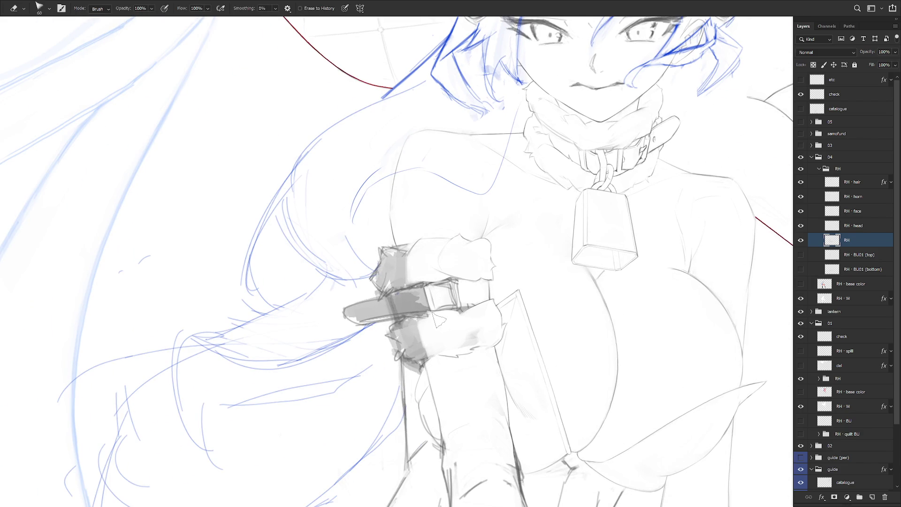
key(b)
key(e)
Step: Rework the buckle area and lower fur cuff edges with brush, lasso and eraser passes
key(r)
mouse_move(422, 311)
mouse_down()
mouse_move(450, 300)
mouse_move(467, 311)
mouse_up()
key(l)
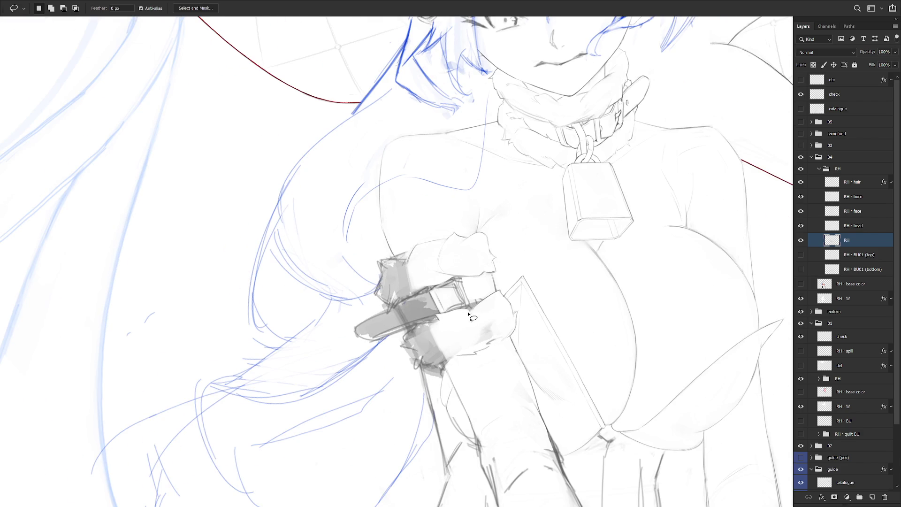
drag(471, 297, 468, 310)
key(b)
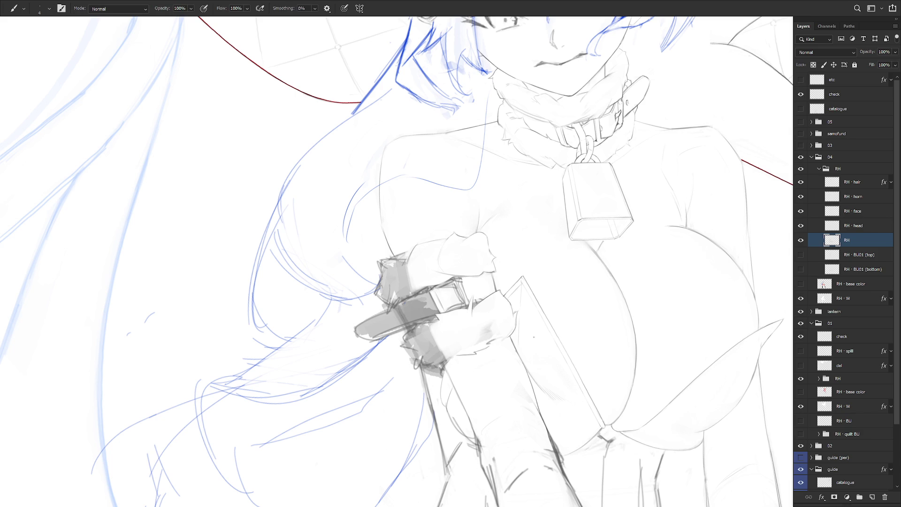
key(l)
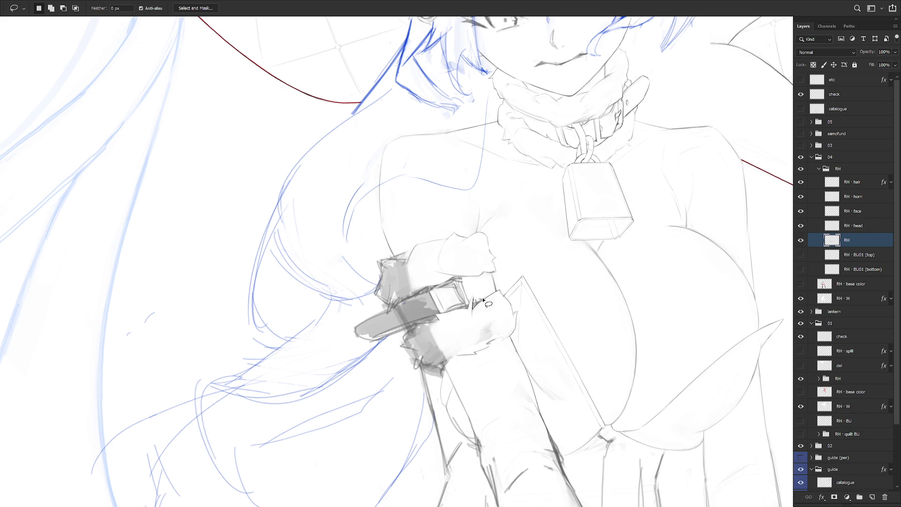
key(b)
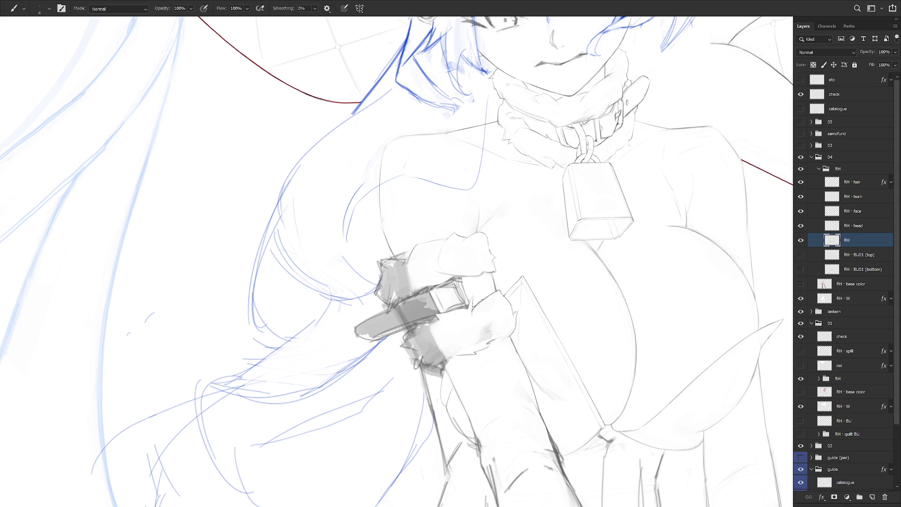
key(l)
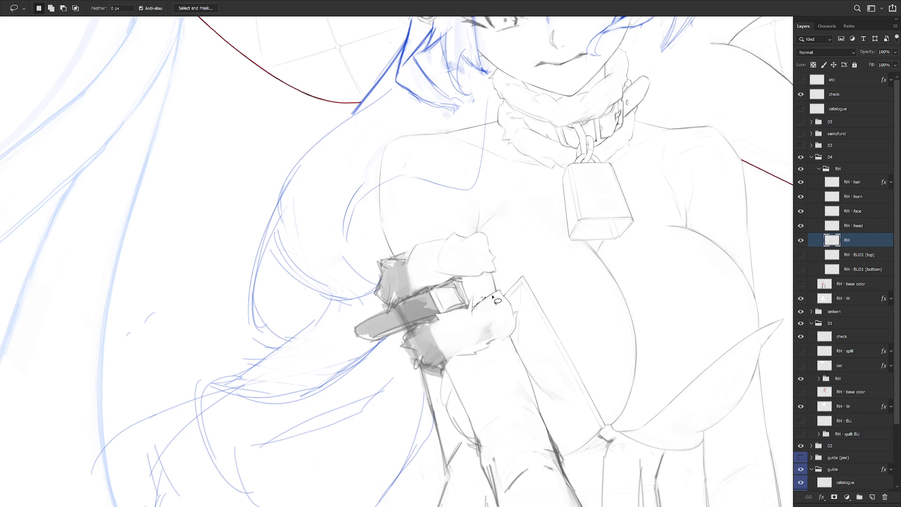
key(b)
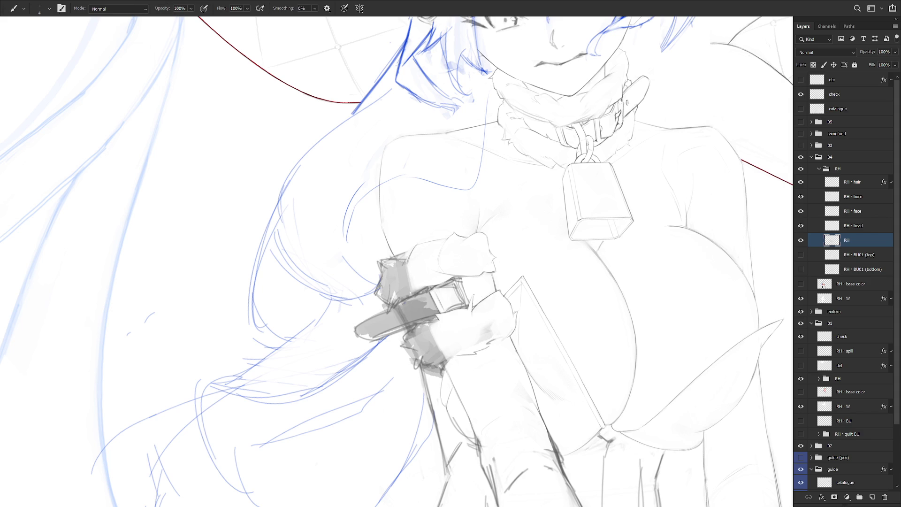
key(l)
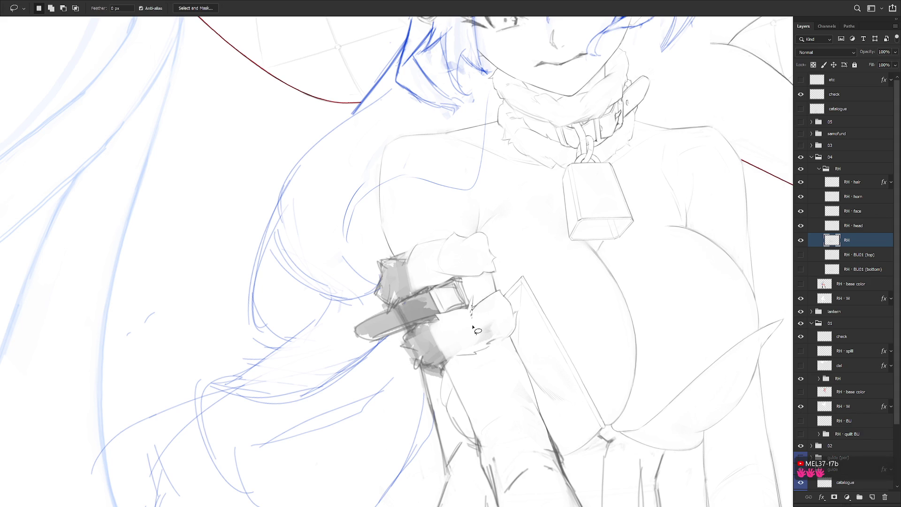
key(b)
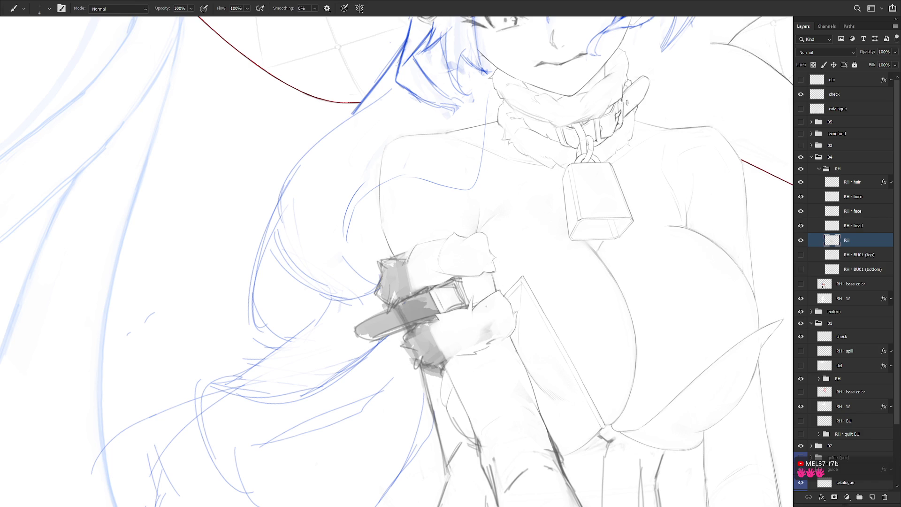
key(e)
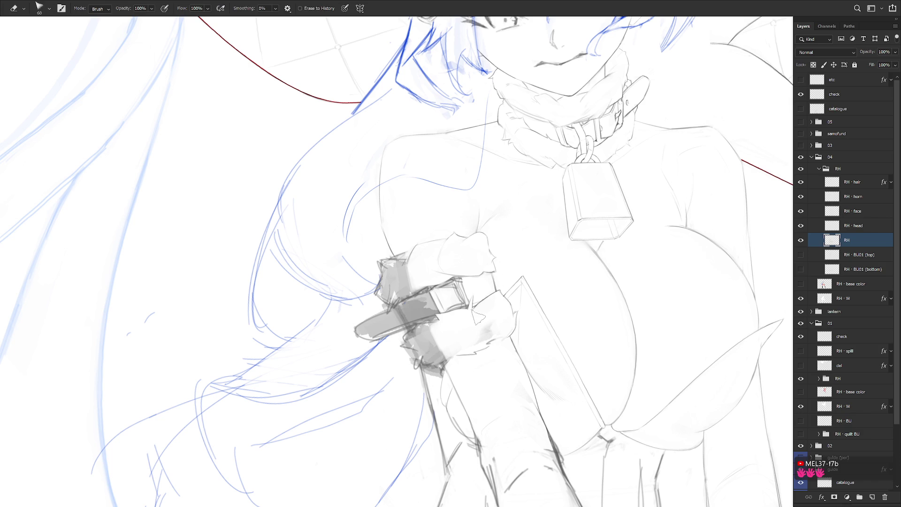
key(b)
drag(516, 187, 469, 258)
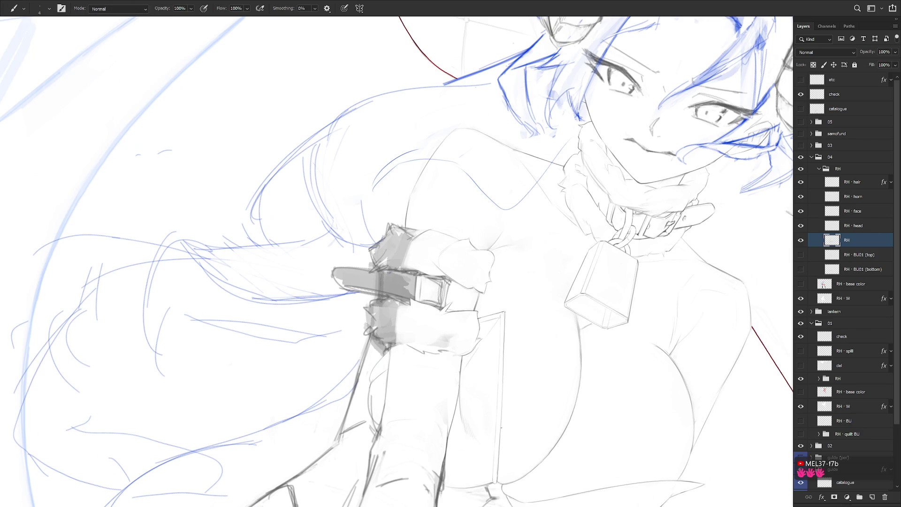
Step: Draw a dark line along the wristband's top edge and a short dark right edge
drag(516, 234, 493, 282)
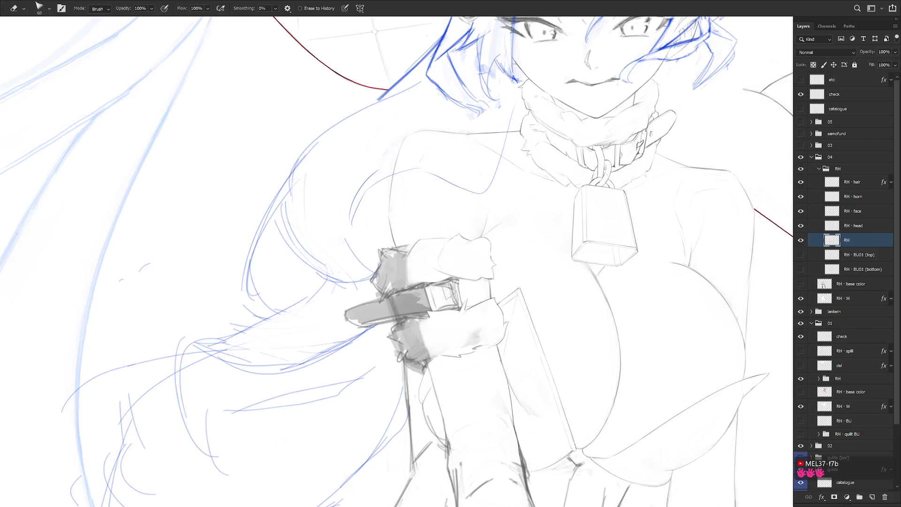
key(l)
drag(430, 288, 450, 287)
drag(430, 287, 448, 281)
key(e)
key(b)
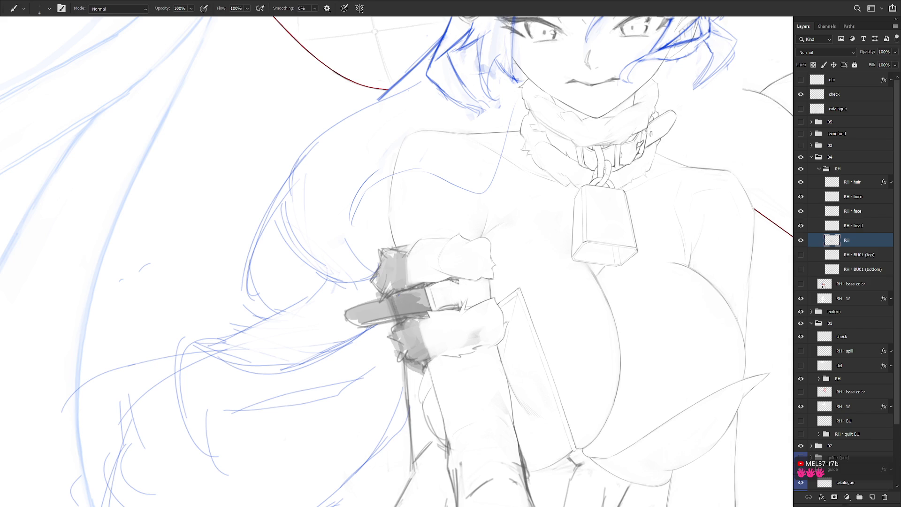
drag(455, 287, 458, 304)
Step: Clear a stray bit, draw the buckle's dark edge line and shade its lower right edge
key(l)
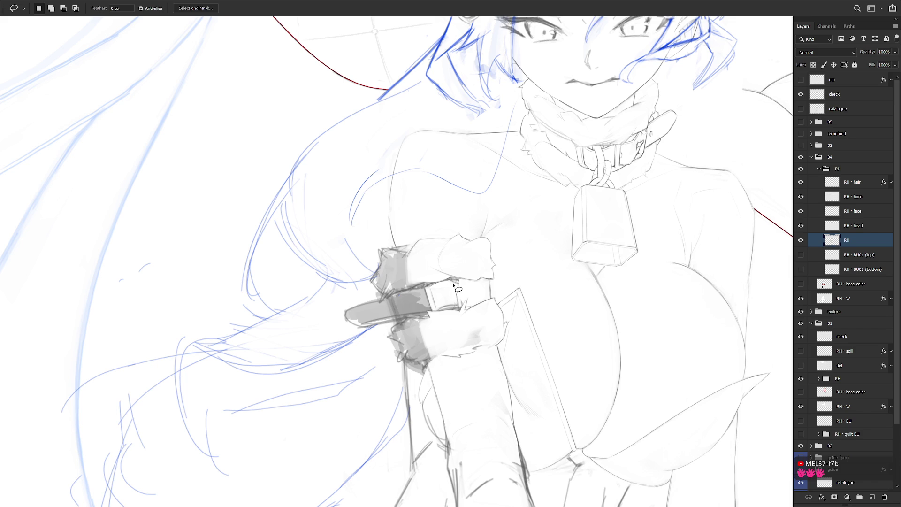
drag(449, 281, 447, 285)
key(b)
mouse_move(454, 283)
mouse_down()
mouse_move(456, 298)
mouse_move(441, 310)
mouse_move(464, 306)
mouse_move(451, 308)
mouse_up()
key(l)
key(b)
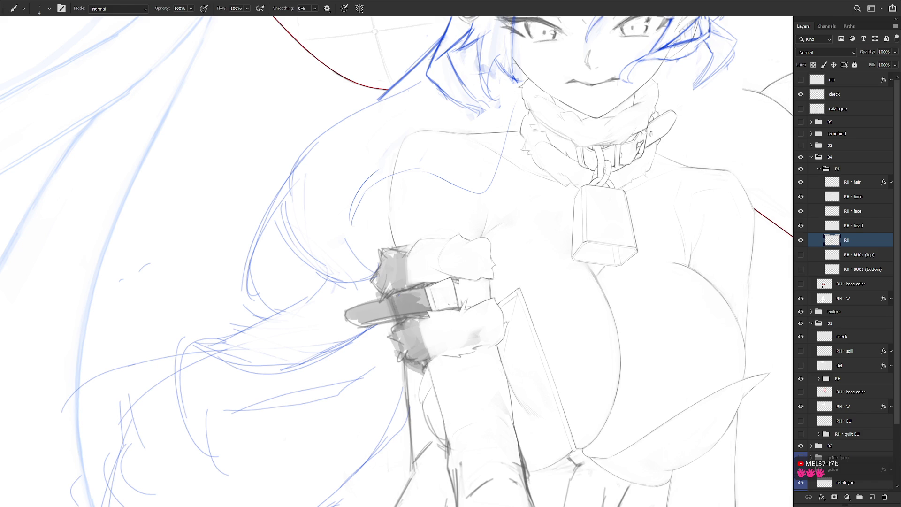
drag(441, 305, 455, 300)
Step: Remove the thin sliver and the small dark mark along the wristband edge
key(l)
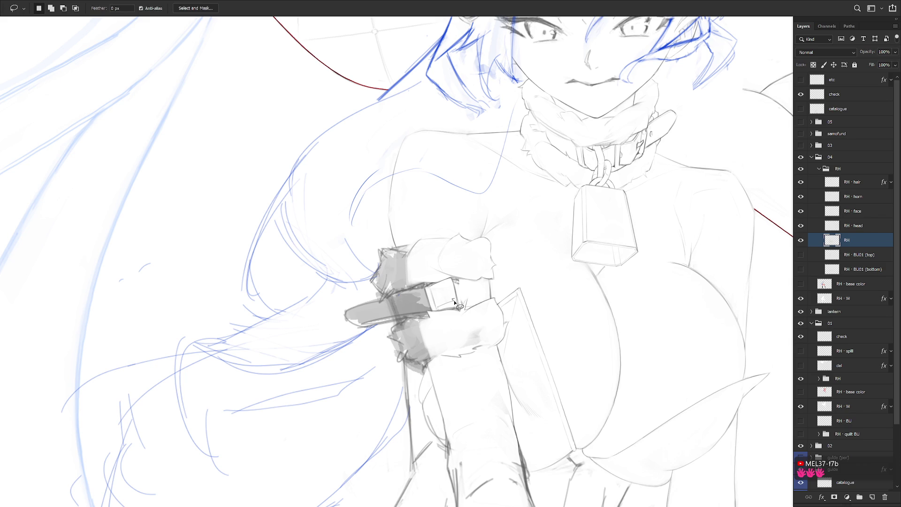
drag(458, 306, 436, 225)
key(b)
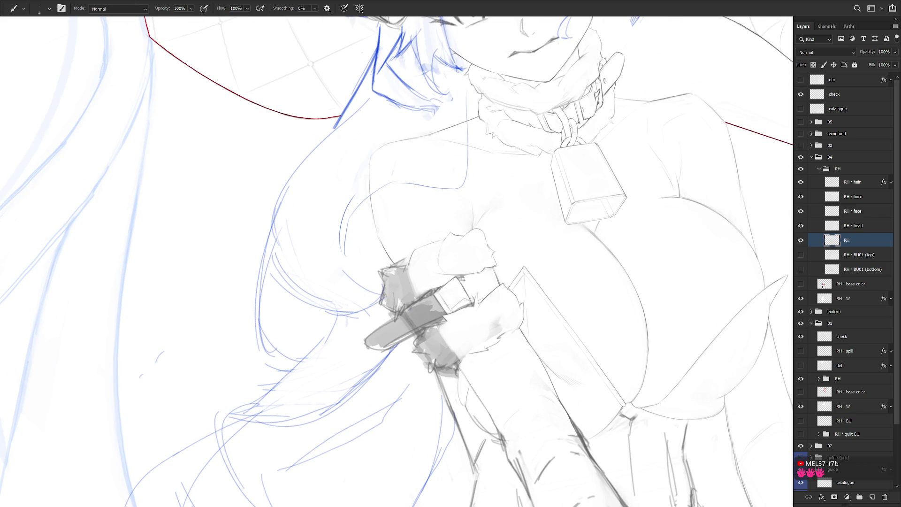
drag(455, 309, 462, 305)
key(ctrl+z)
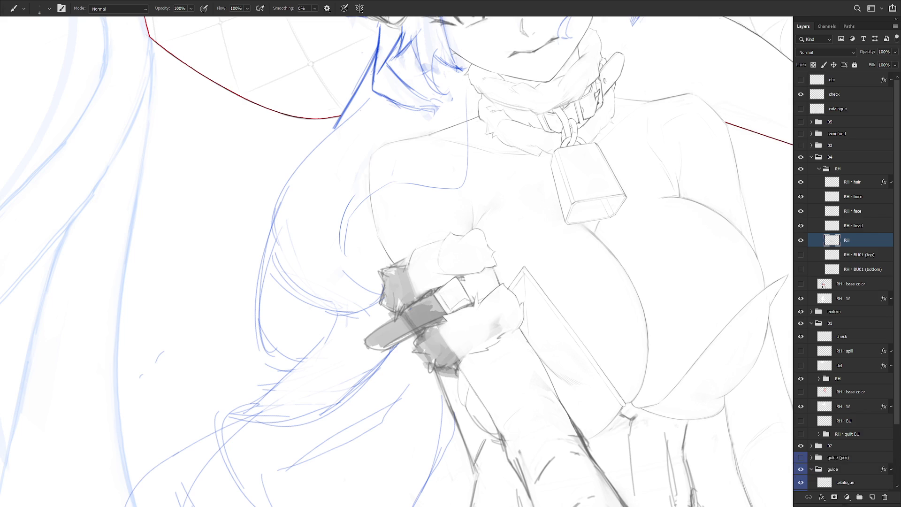
key(ctrl+shift+z)
key(l)
mouse_move(451, 312)
mouse_down()
mouse_move(481, 304)
mouse_move(458, 300)
mouse_up()
key(Delete)
key(ctrl+d)
key(b)
Step: Redraw the dark line along the wristband's right edge from a rotated view
drag(503, 307, 470, 303)
key(l)
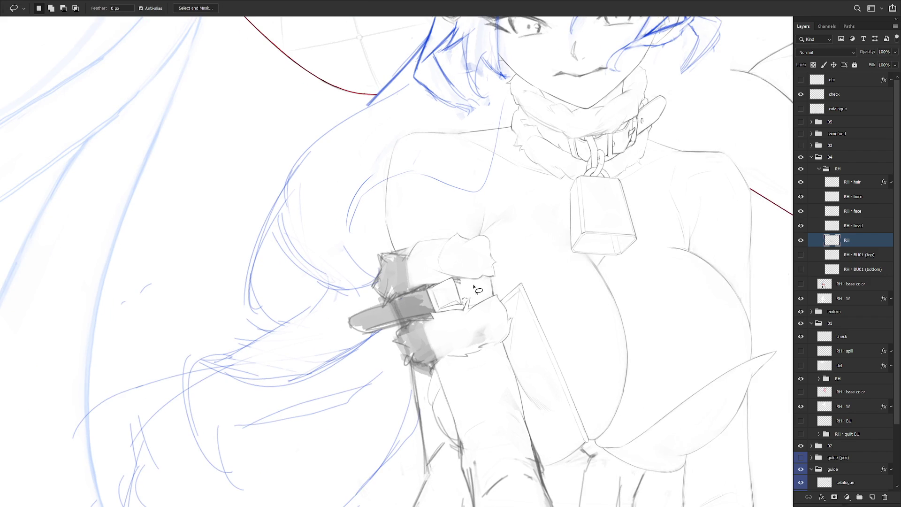
key(b)
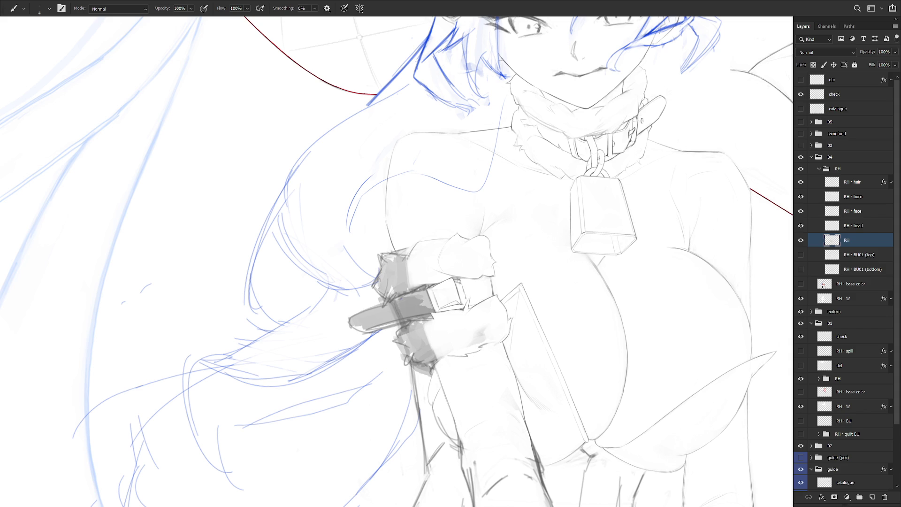
drag(467, 302, 460, 285)
Step: Tilt the canvas to a steeper angle and sketch the buckle's inner frame
key(r)
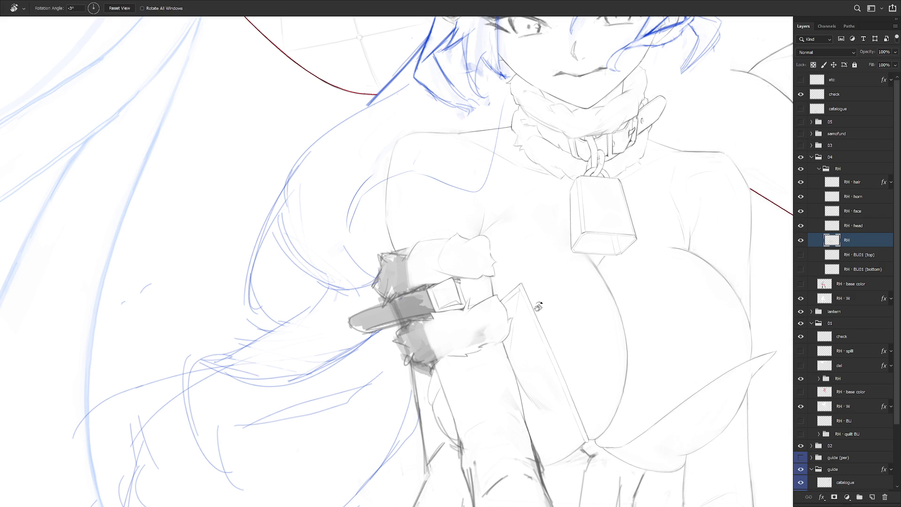
drag(533, 295, 446, 280)
key(l)
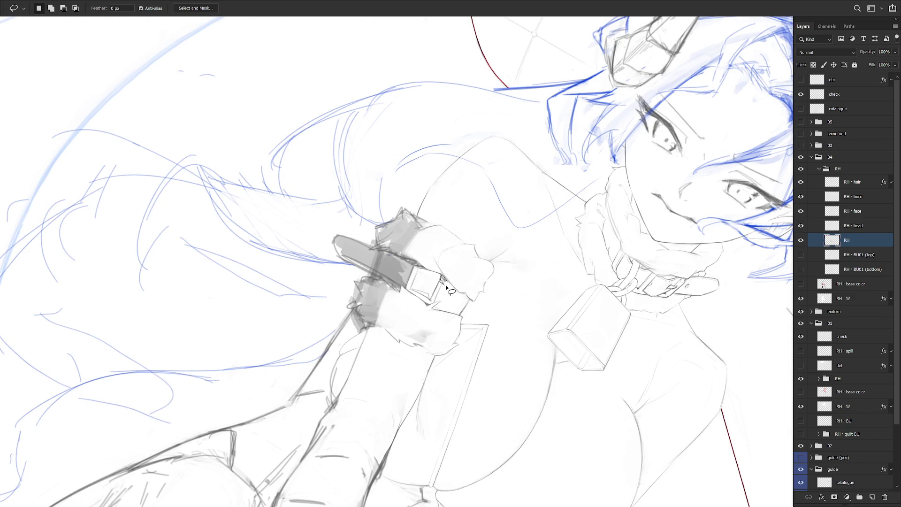
key(b)
mouse_move(442, 274)
mouse_down()
mouse_move(474, 288)
mouse_move(459, 252)
mouse_move(451, 267)
mouse_move(459, 281)
mouse_up()
key(r)
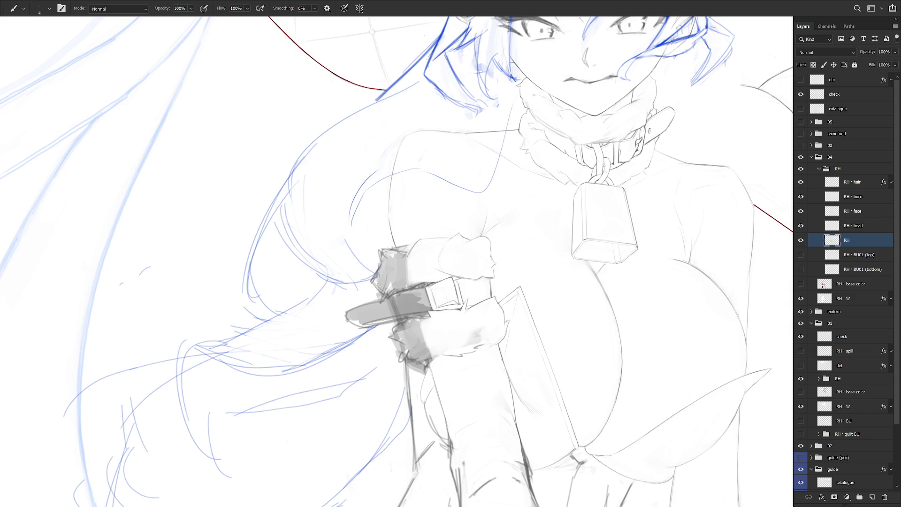
key(l)
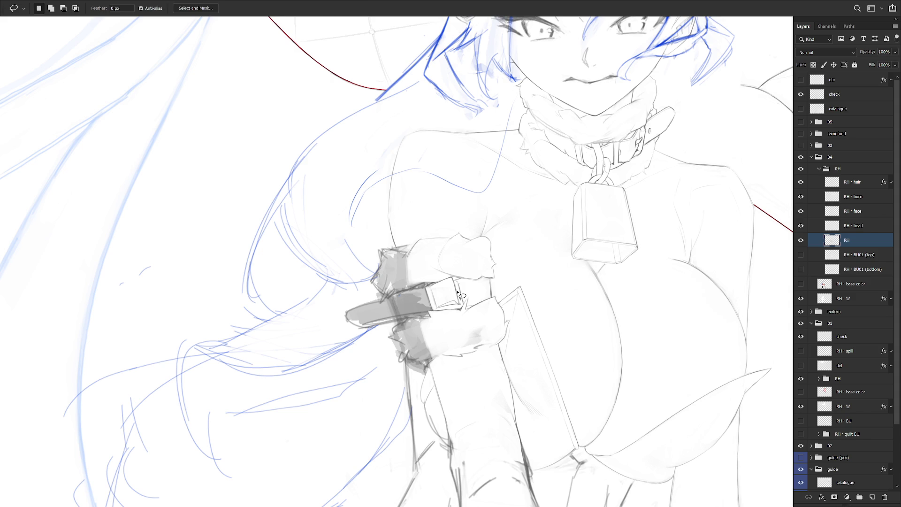
key(b)
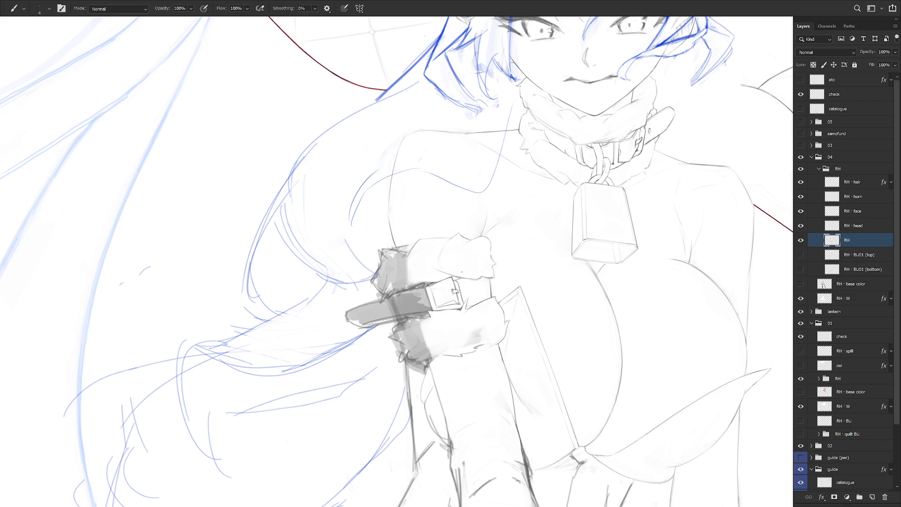
Step: Tilt the canvas about 30 degrees, then return it upright and sketch the prong detail
key(r)
drag(527, 281, 441, 275)
key(l)
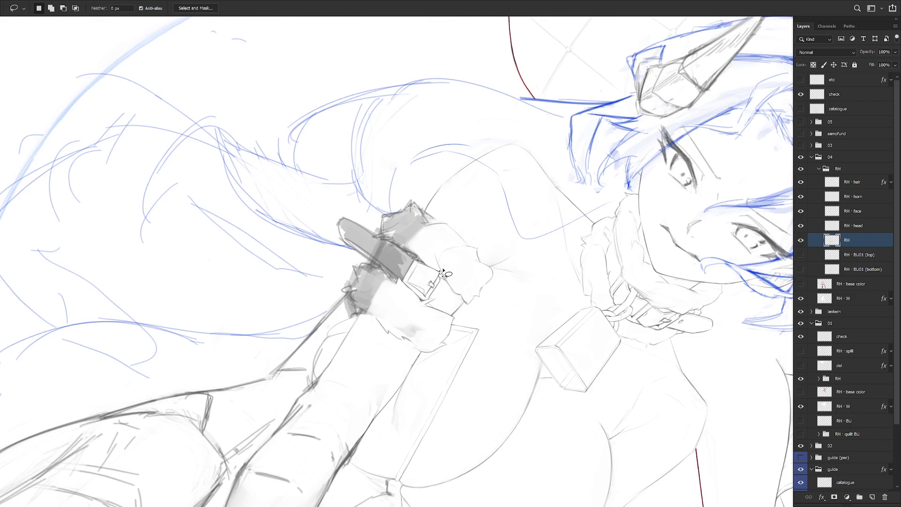
key(r)
drag(451, 281, 458, 389)
key(b)
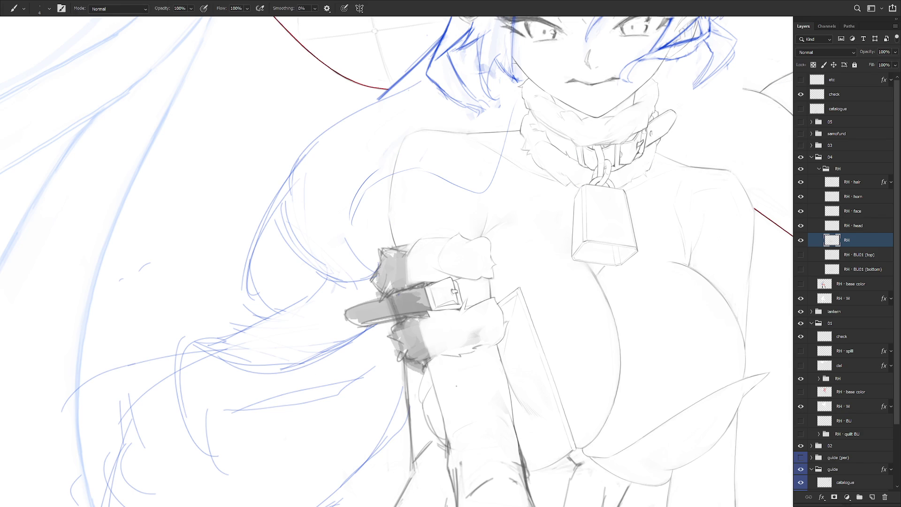
drag(462, 303, 483, 335)
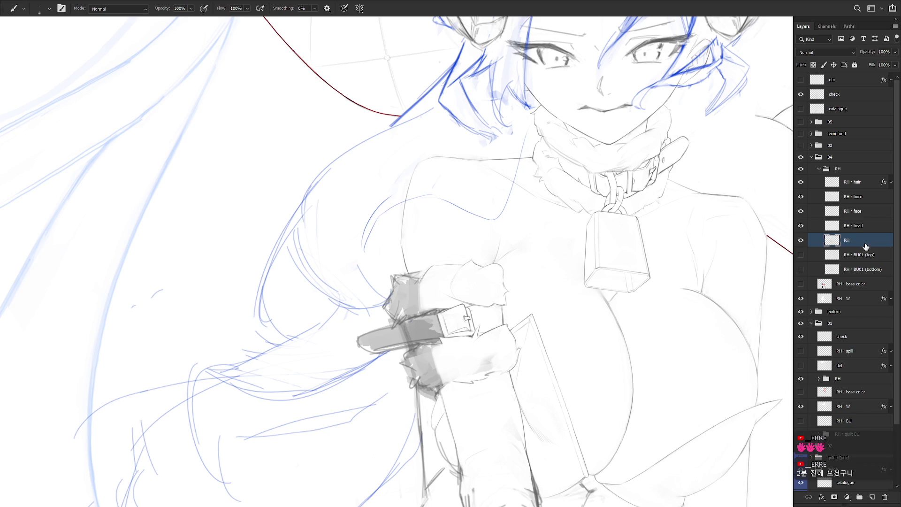
scroll(513, 333, down, 5)
Step: Add a short dark stroke to the buckle and refine it from a rotated view
scroll(514, 333, up, 5)
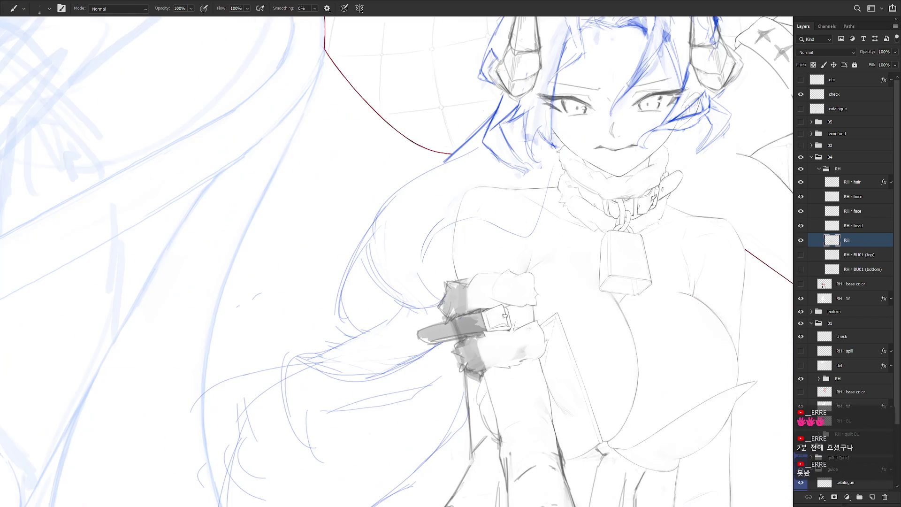
drag(506, 310, 491, 320)
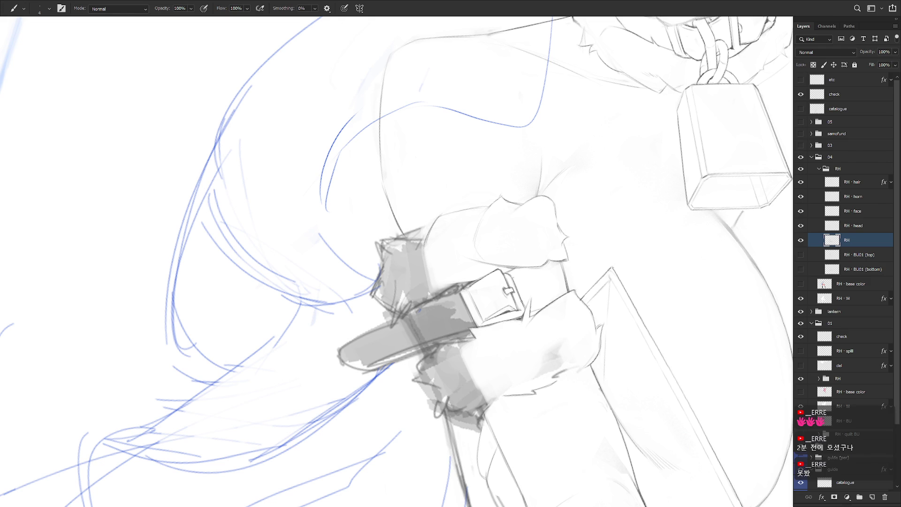
key(l)
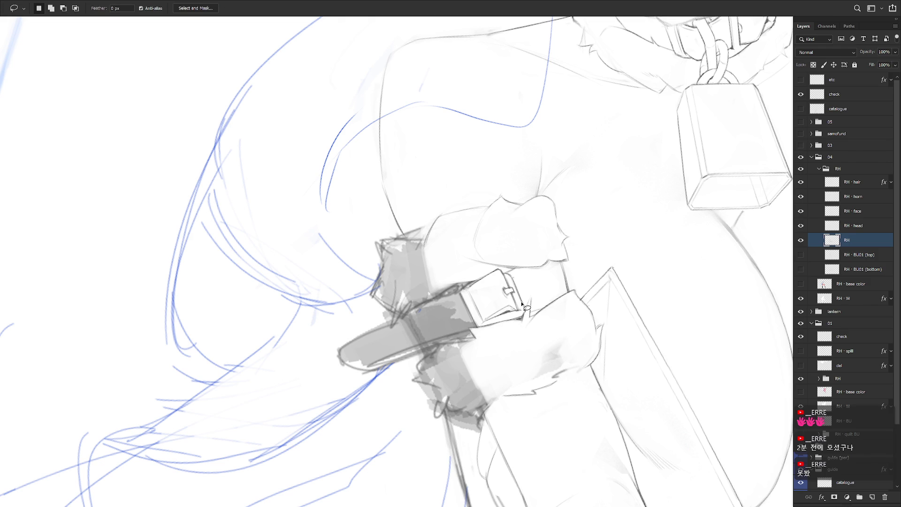
key(e)
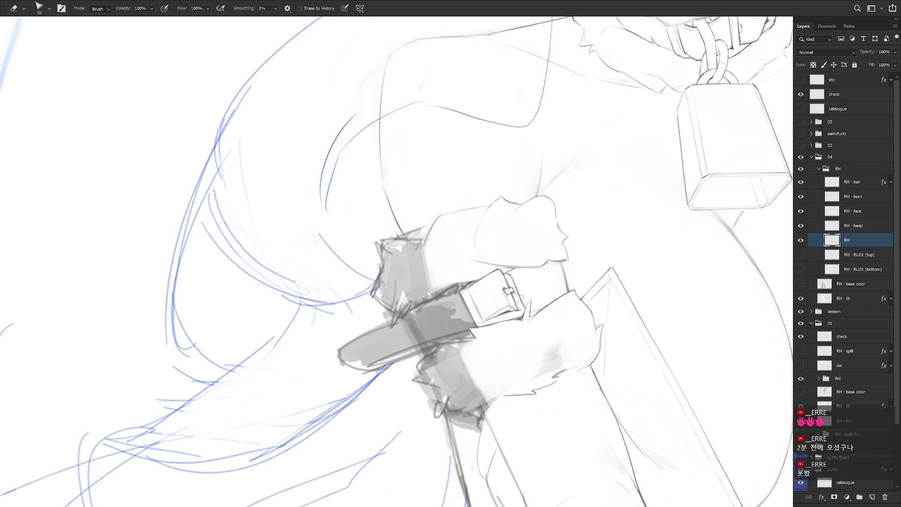
key(r)
drag(505, 303, 497, 320)
key(b)
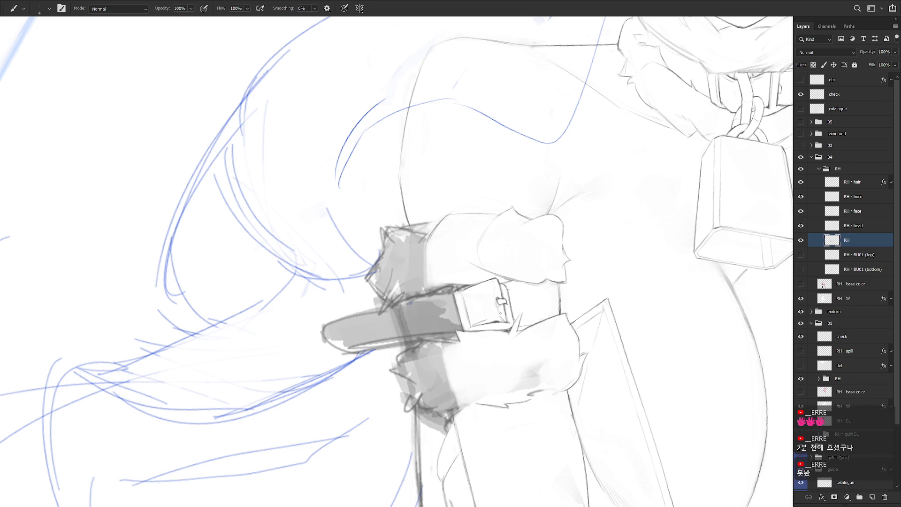
key(l)
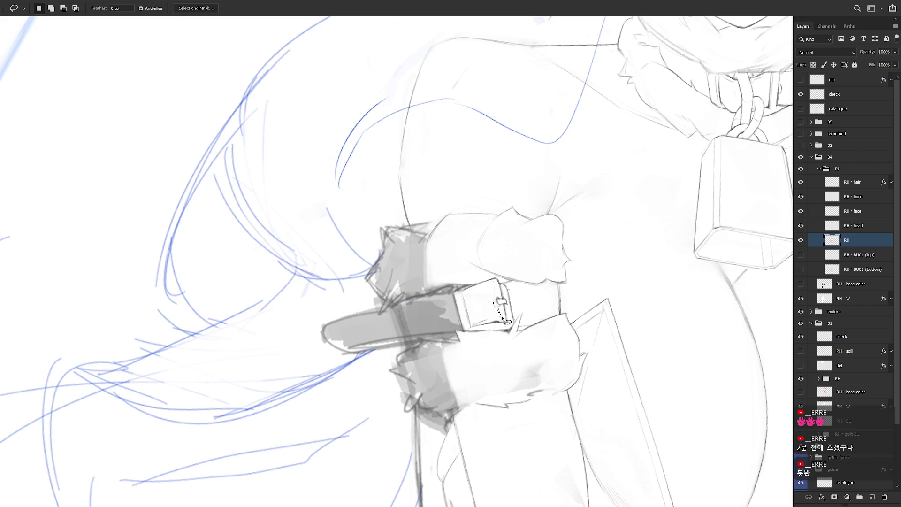
drag(502, 316, 500, 314)
key(Return)
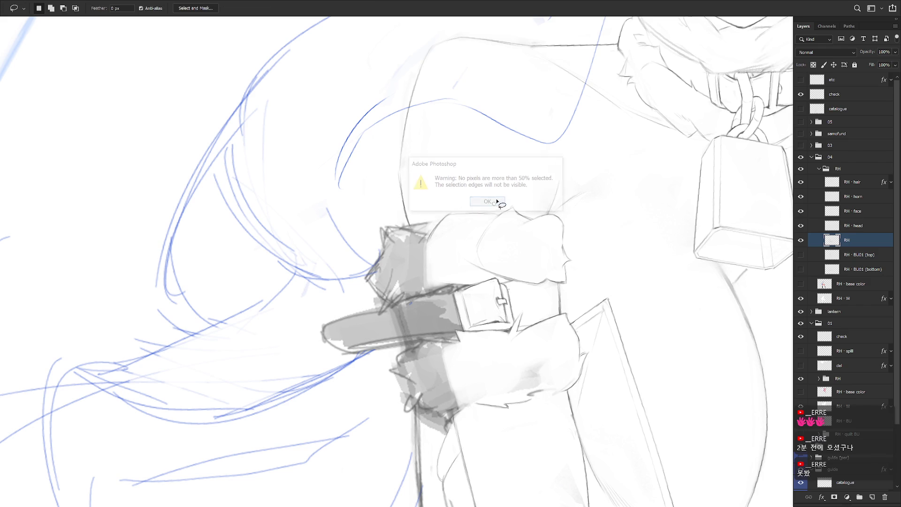
key(b)
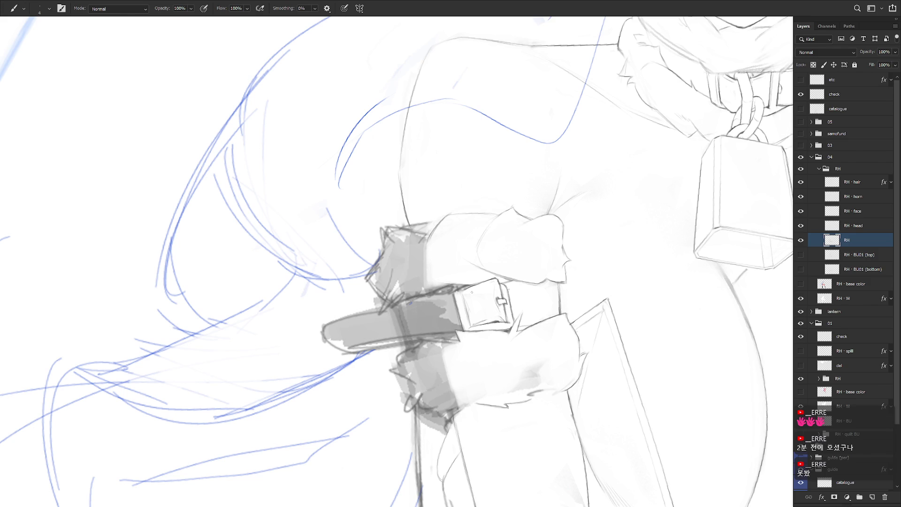
Step: Reframe the view and reshape the outlined buckle with Free Transform
scroll(535, 325, down, 2)
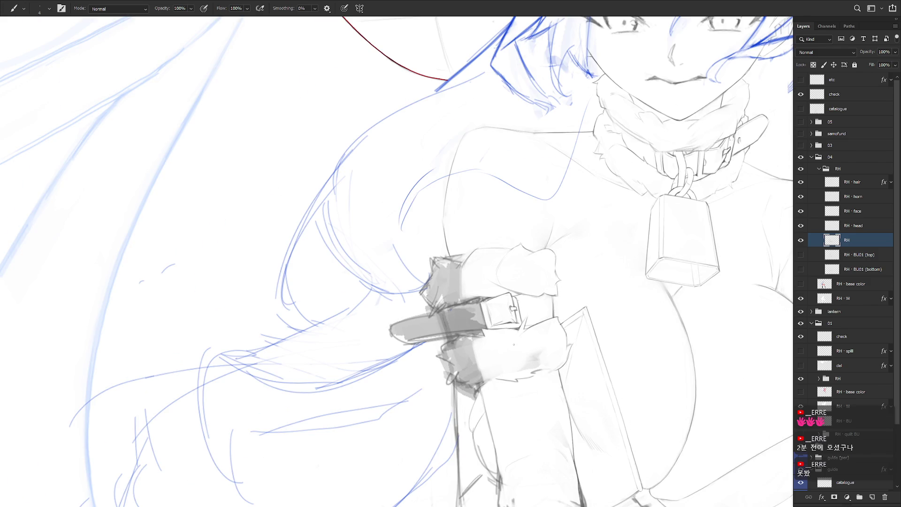
scroll(518, 281, up, 3)
mouse_move(538, 286)
mouse_down()
mouse_move(598, 319)
mouse_move(597, 335)
mouse_up()
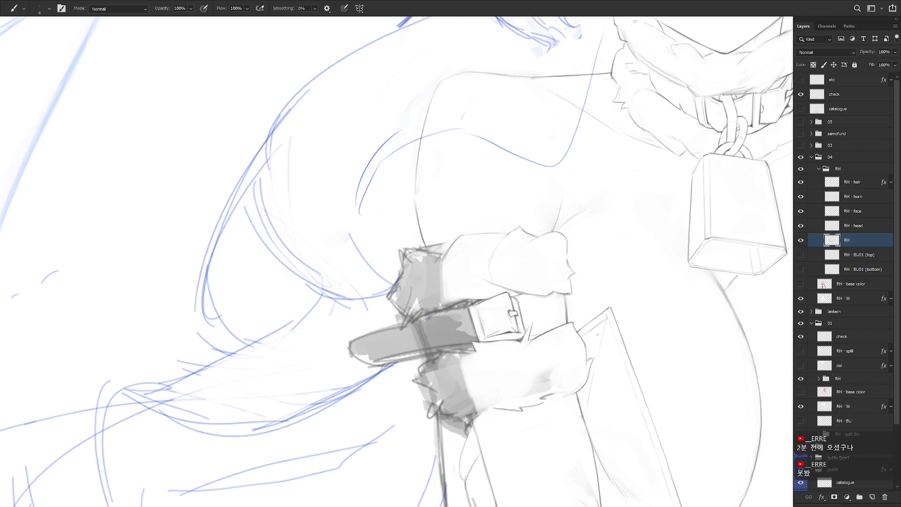
scroll(585, 351, down, 3)
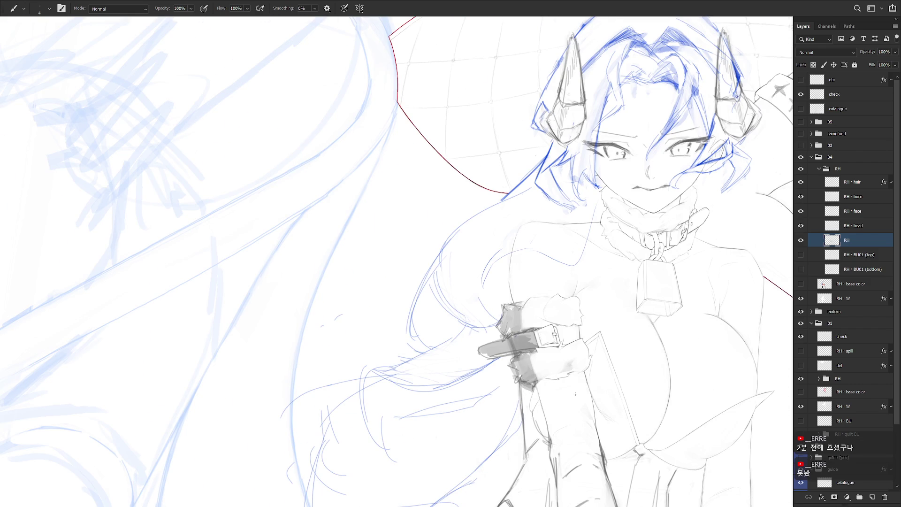
scroll(545, 336, up, 3)
key(l)
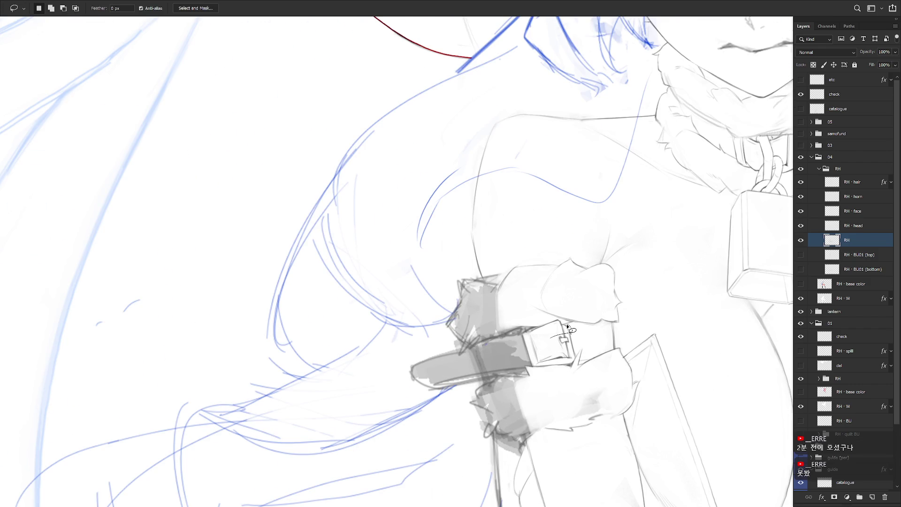
mouse_move(537, 327)
mouse_down()
mouse_move(540, 348)
mouse_move(532, 331)
mouse_move(557, 335)
mouse_up()
key(ctrl+t)
scroll(567, 344, up, 5)
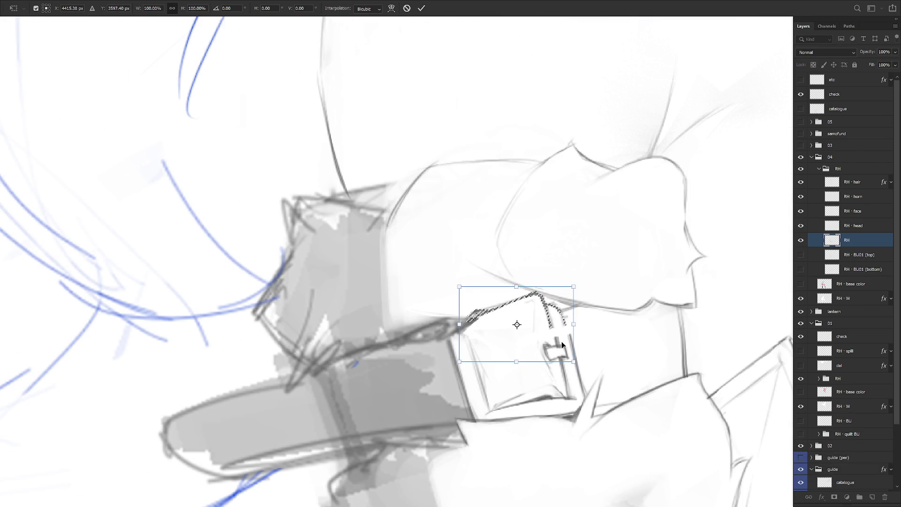
key(Return)
key(ctrl+d)
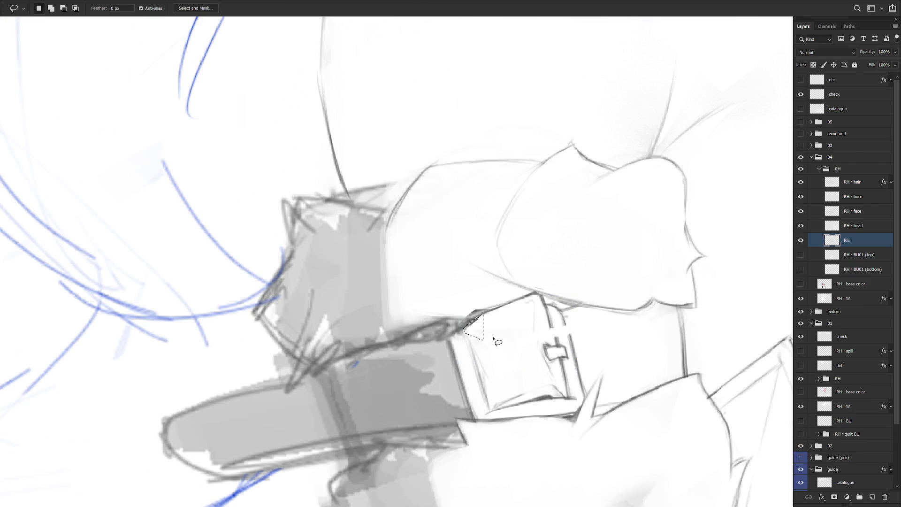
key(b)
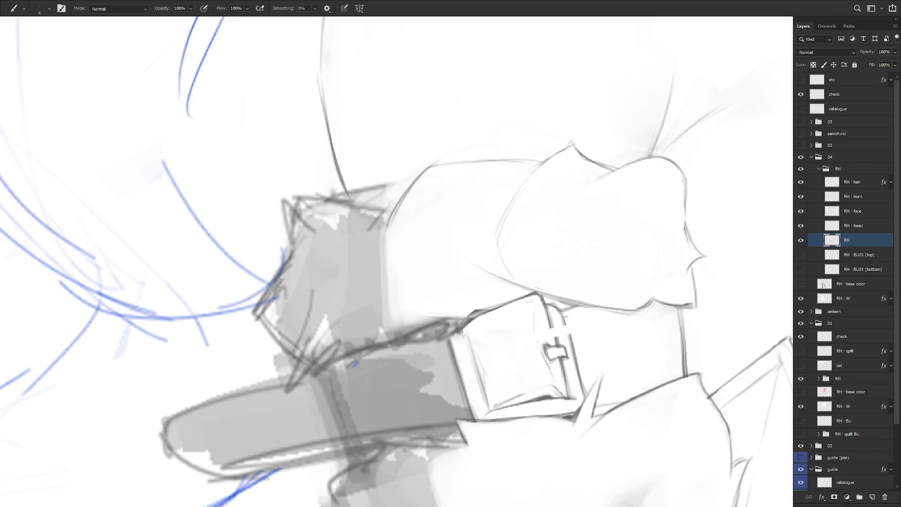
Step: Tilt the canvas to 5 degrees and reposition the small tag beside the buckle
key(r)
mouse_move(606, 349)
mouse_down()
mouse_move(584, 359)
mouse_move(562, 352)
mouse_move(515, 292)
mouse_up()
key(l)
mouse_move(507, 328)
mouse_down()
mouse_move(511, 345)
mouse_move(523, 340)
mouse_move(521, 317)
mouse_move(514, 346)
mouse_up()
scroll(511, 328, up, 3)
key(ctrl+t)
key(Return)
key(b)
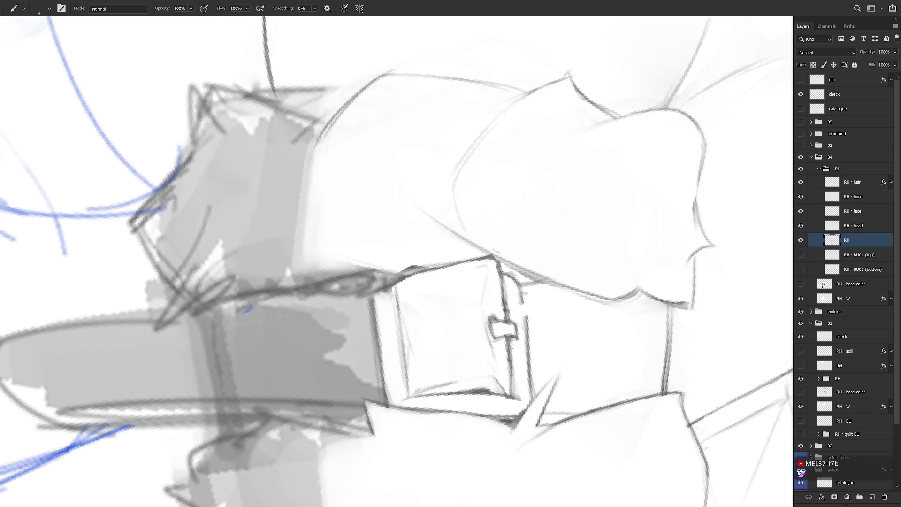
Step: Draw a short, sharper line along the armband buckle's right edge
scroll(525, 323, down, 8)
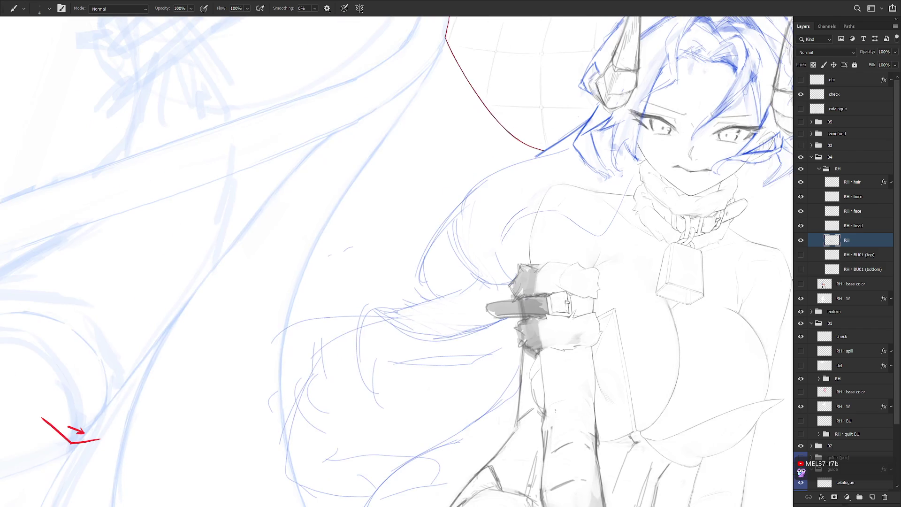
scroll(613, 286, up, 5)
key(e)
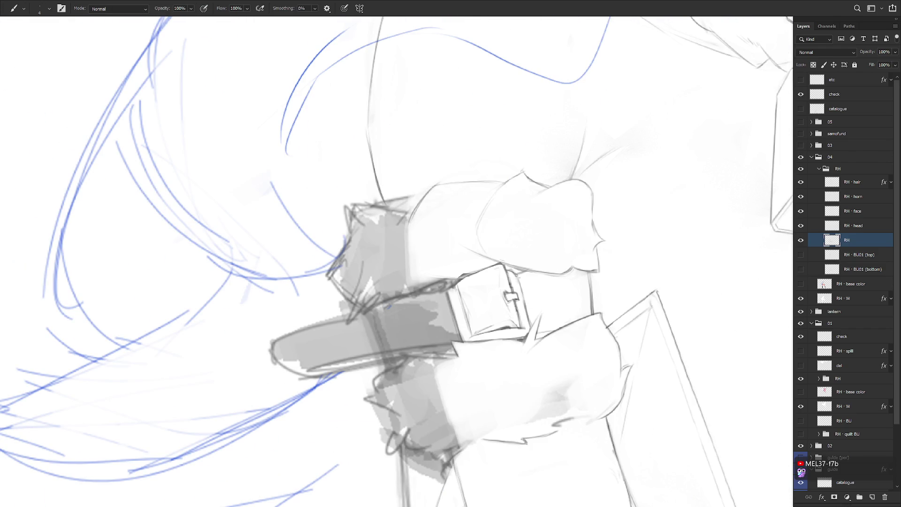
key(b)
mouse_move(512, 291)
mouse_down()
mouse_move(505, 271)
mouse_move(517, 321)
mouse_up()
key(e)
key(b)
Step: Trim part of the dark cuff strap by deleting a lassoed area
scroll(548, 294, down, 5)
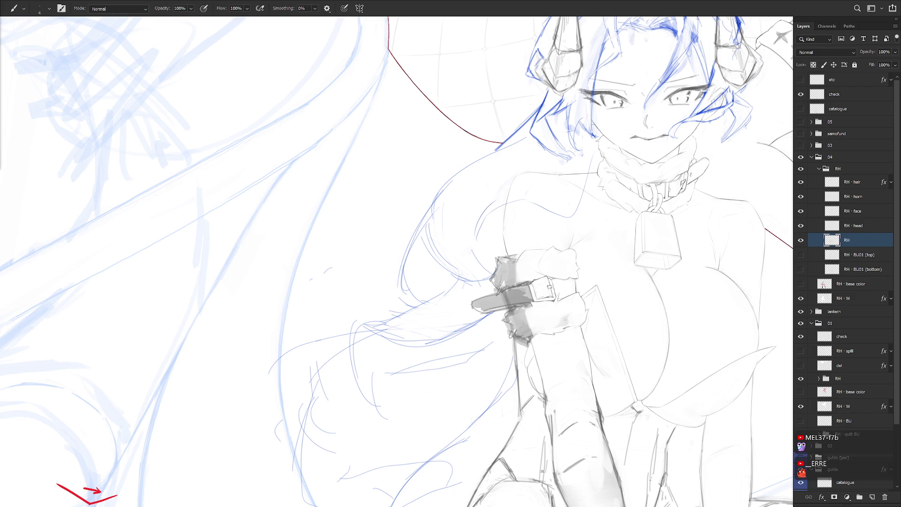
scroll(499, 319, up, 1)
key(l)
mouse_move(511, 310)
mouse_down()
mouse_move(503, 289)
mouse_move(465, 328)
mouse_move(461, 313)
mouse_up()
key(Delete)
key(ctrl+d)
key(b)
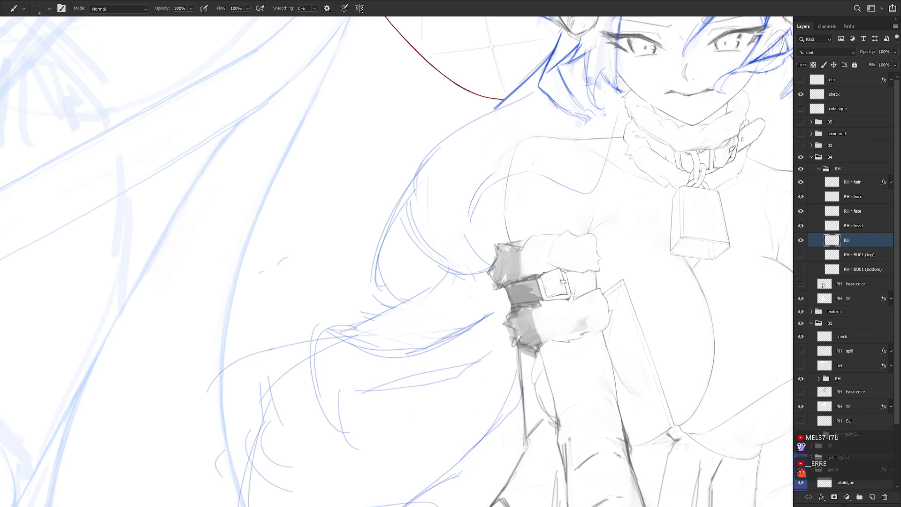
Step: Delete a lassoed stripe down the cuff strap to lighten it
key(l)
drag(518, 280, 527, 304)
key(Delete)
key(ctrl+d)
key(b)
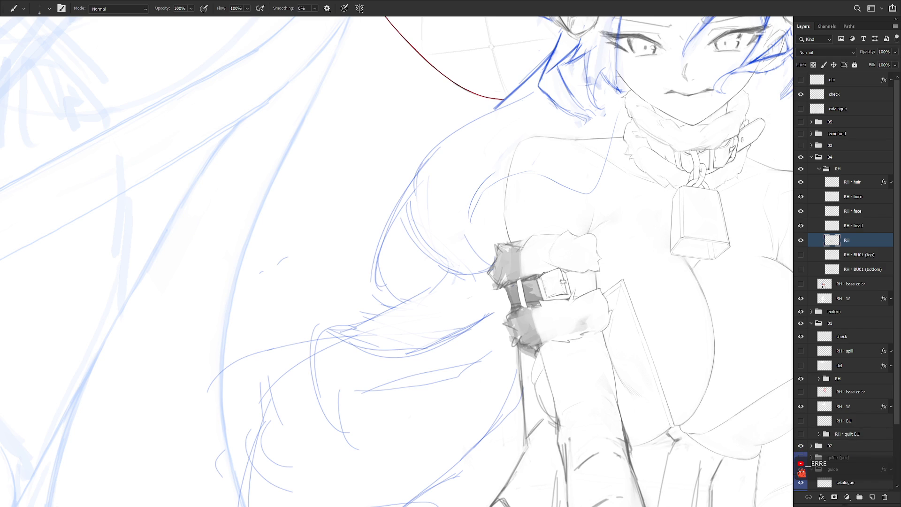
key(l)
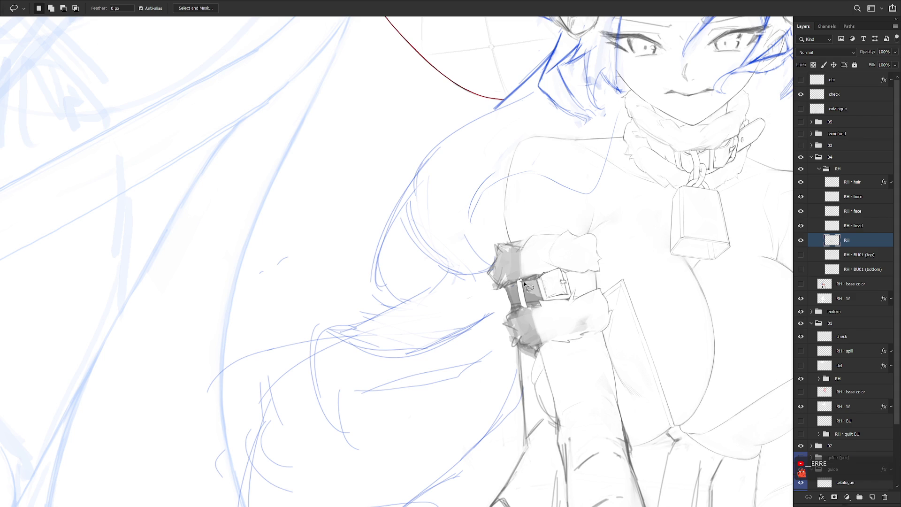
key(b)
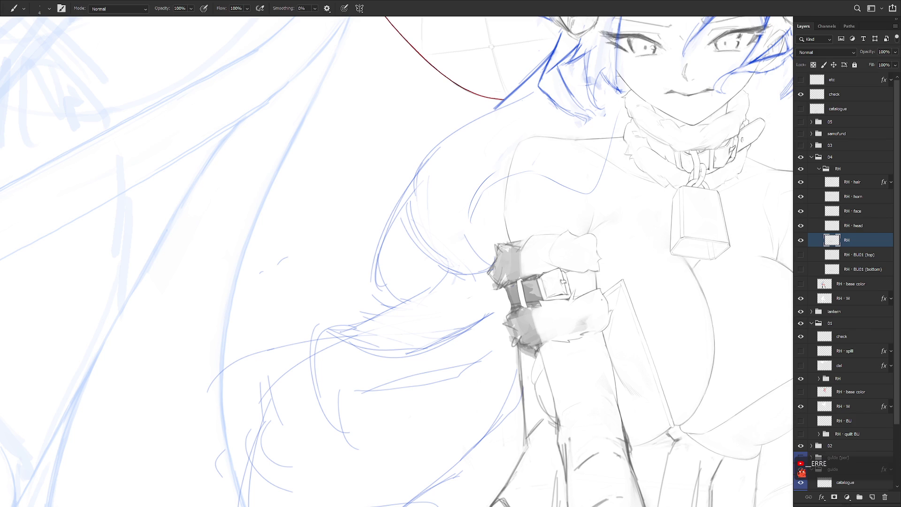
drag(603, 300, 538, 353)
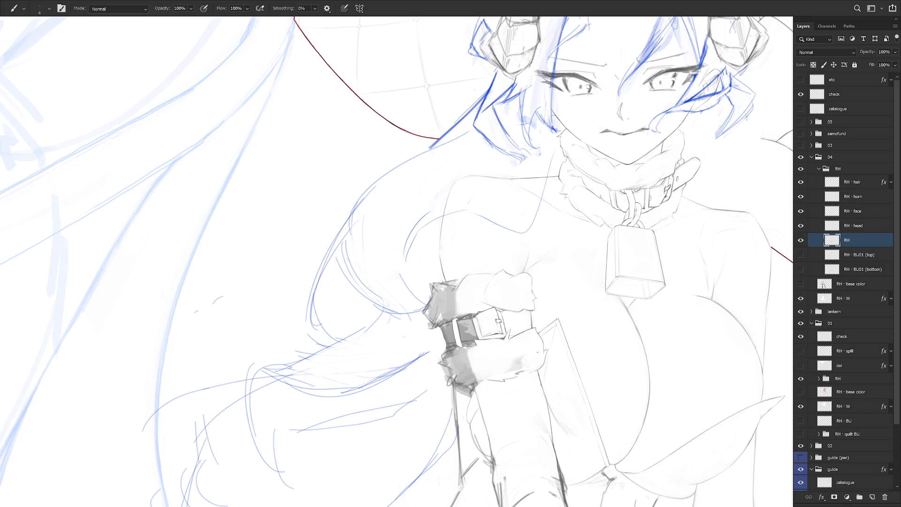
Step: Centre the face and collar, then draw a short line beside the collar buckle
scroll(693, 182, up, 3)
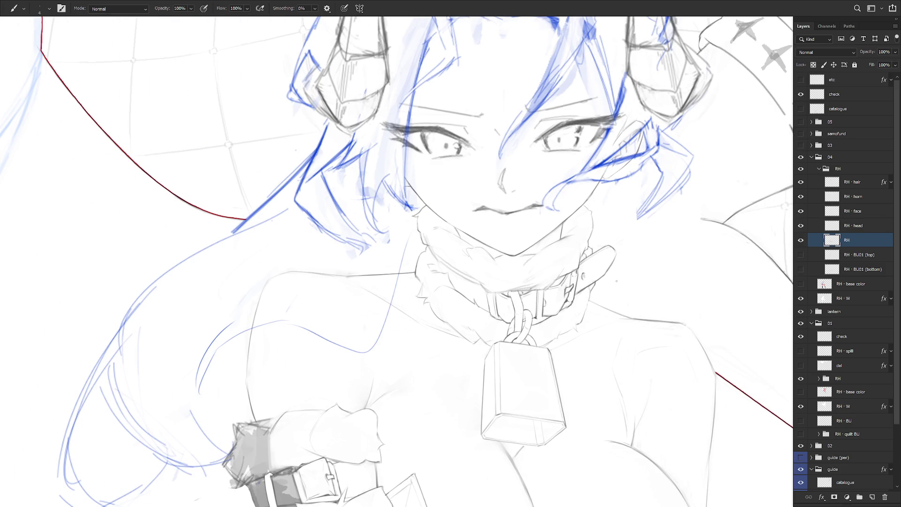
scroll(617, 281, down, 3)
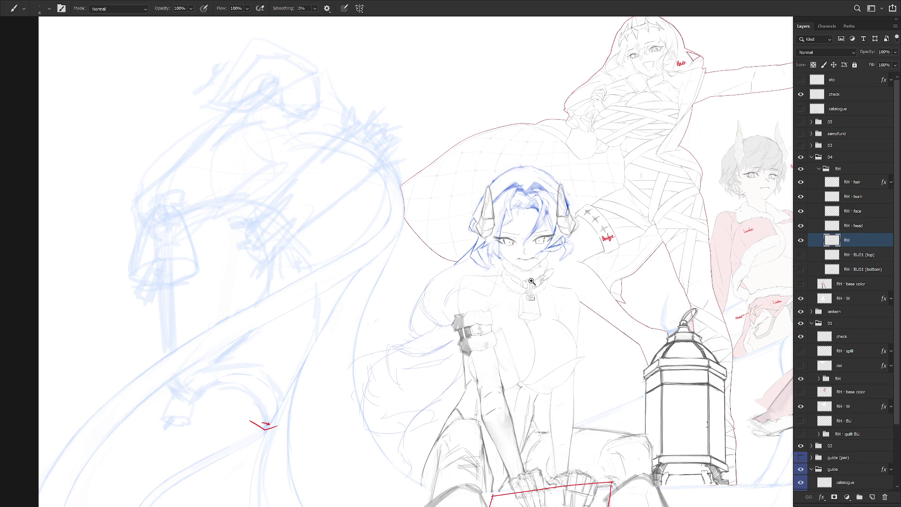
scroll(533, 294, up, 3)
drag(593, 280, 573, 296)
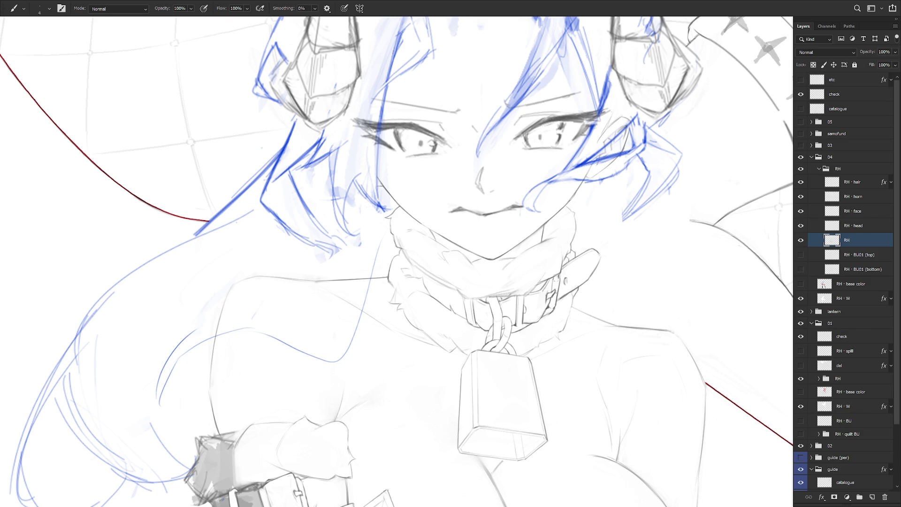
key(e)
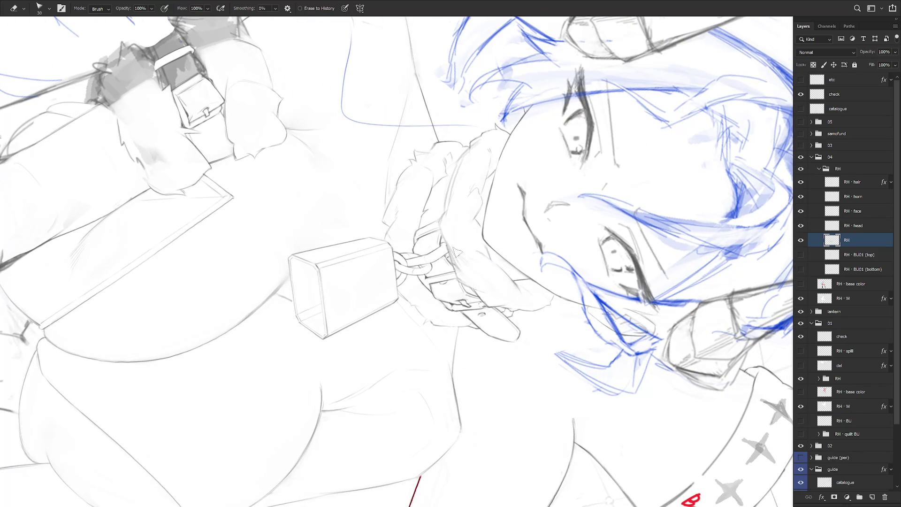
key(b)
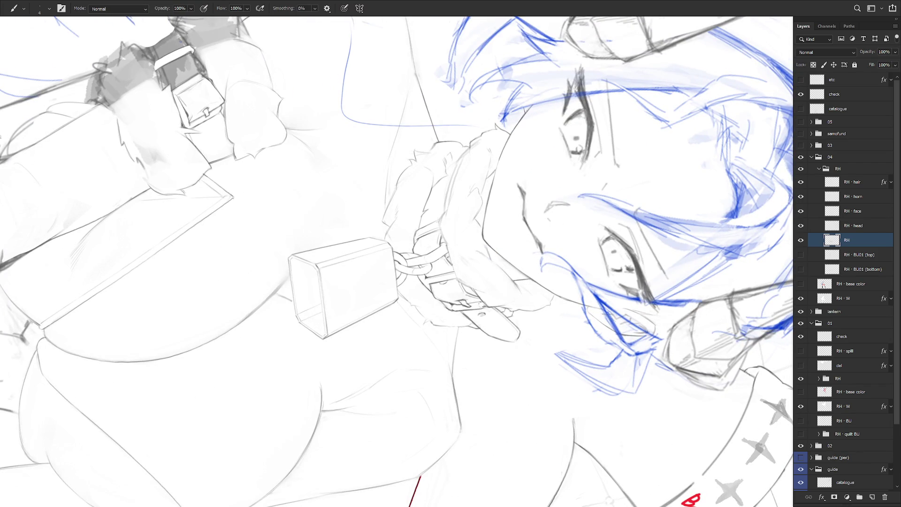
drag(453, 255, 455, 279)
Step: Rotate the canvas sideways for easier strokes, then turn it back toward upright
key(r)
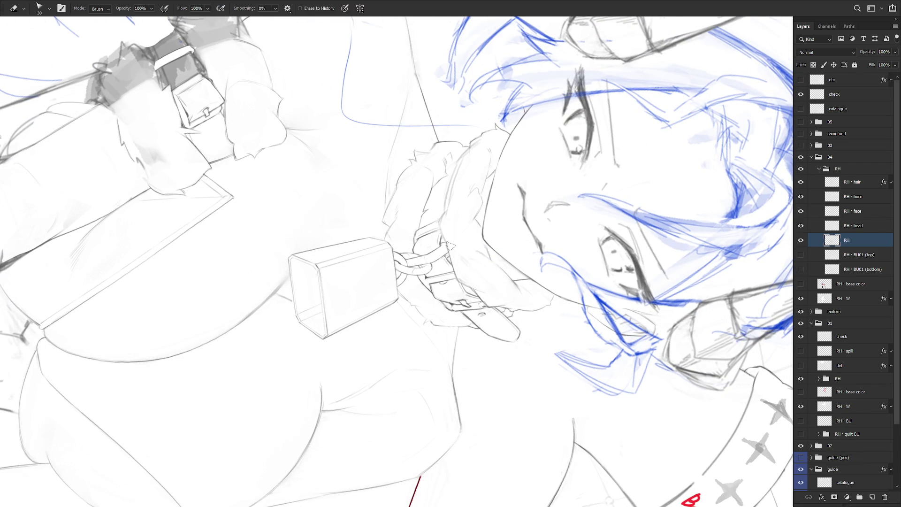
mouse_move(452, 224)
mouse_down()
mouse_move(524, 232)
mouse_move(453, 225)
mouse_up()
key(e)
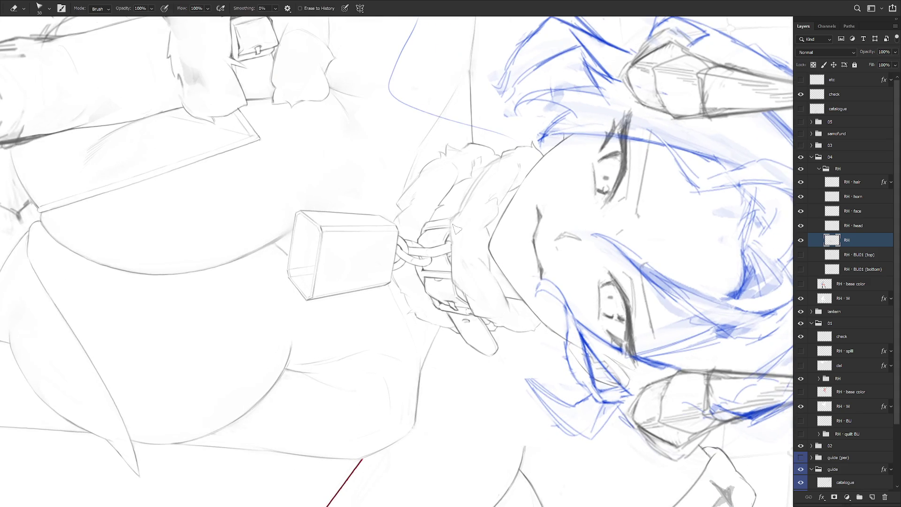
key(b)
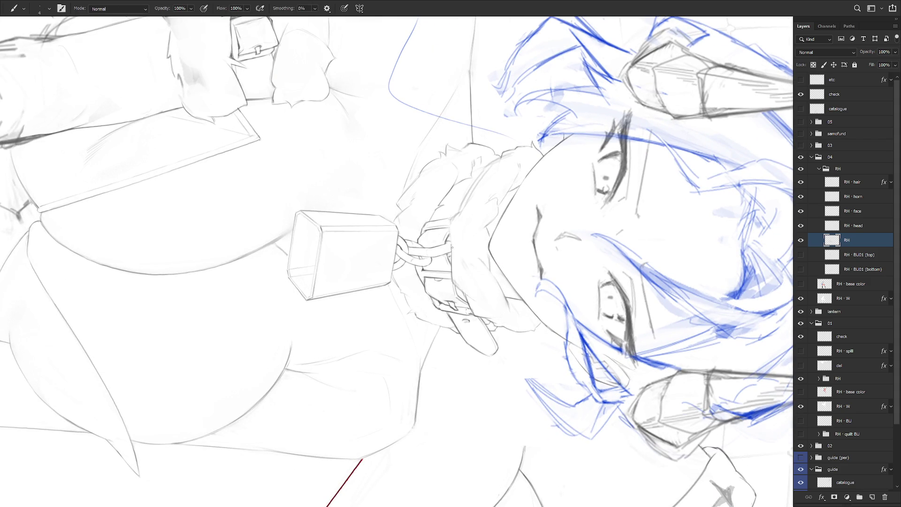
key(e)
key(b)
key(r)
drag(498, 422, 466, 441)
Step: Zoom in on the collar and try a small lasso selection, then drop it
scroll(549, 306, down, 5)
scroll(544, 341, up, 5)
scroll(520, 331, up, 2)
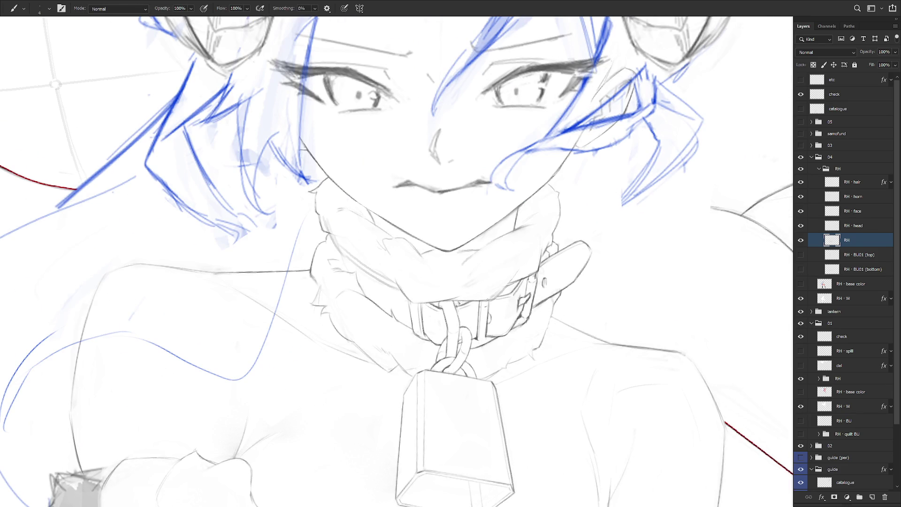
key(l)
mouse_move(480, 346)
mouse_down()
mouse_move(472, 349)
mouse_move(478, 345)
mouse_up()
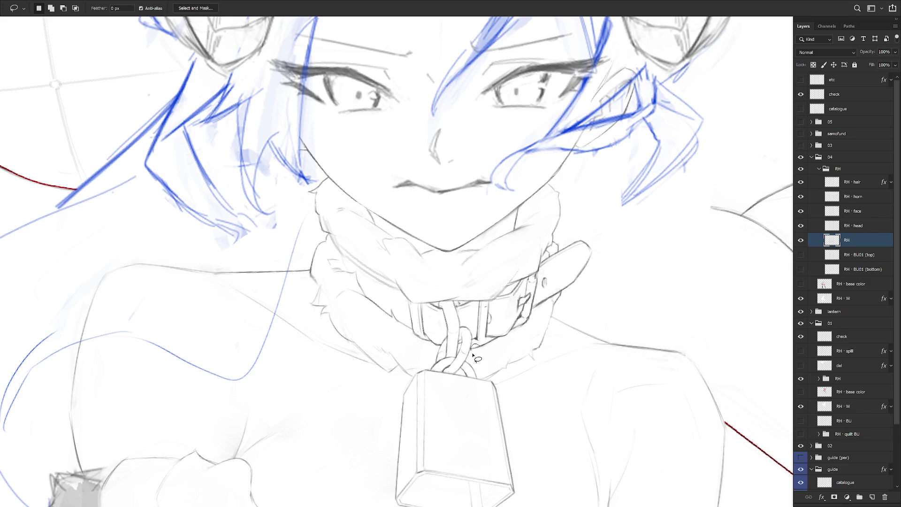
click(472, 346)
key(b)
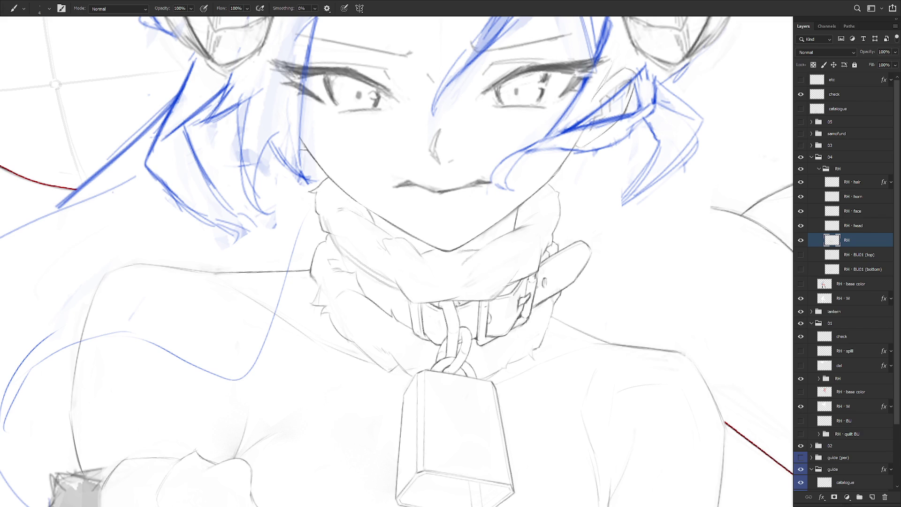
Step: Lasso a small piece of the collar buckle
key(l)
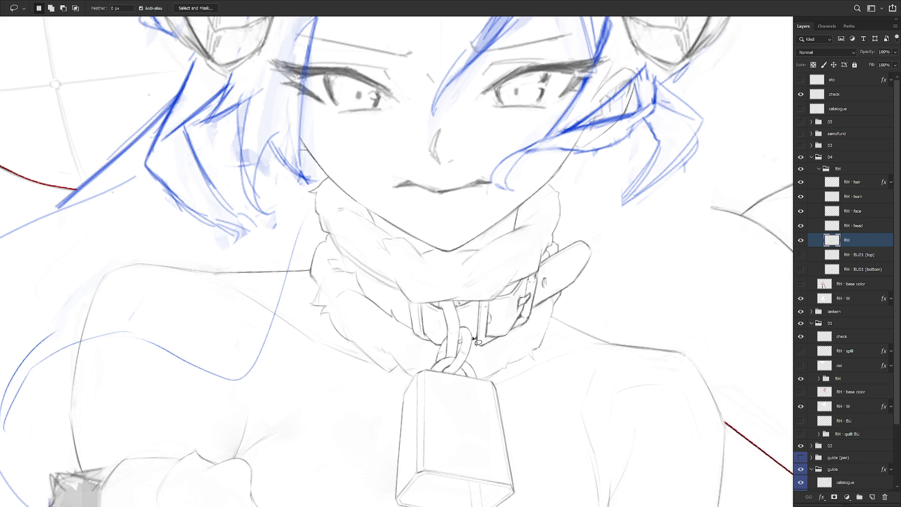
drag(476, 341, 481, 330)
key(b)
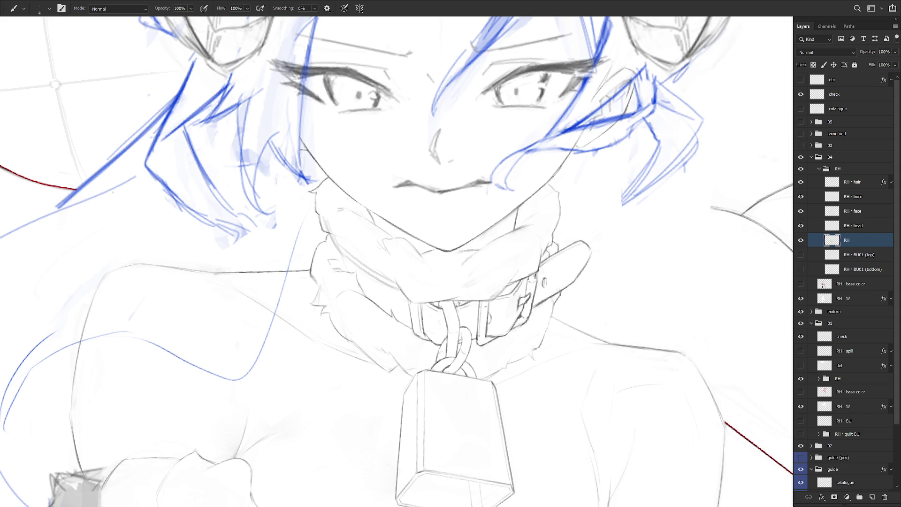
key(l)
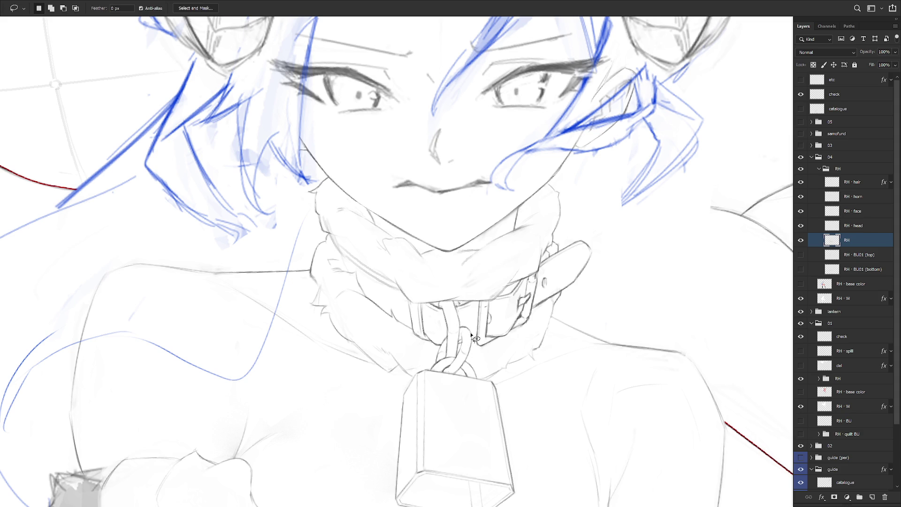
key(e)
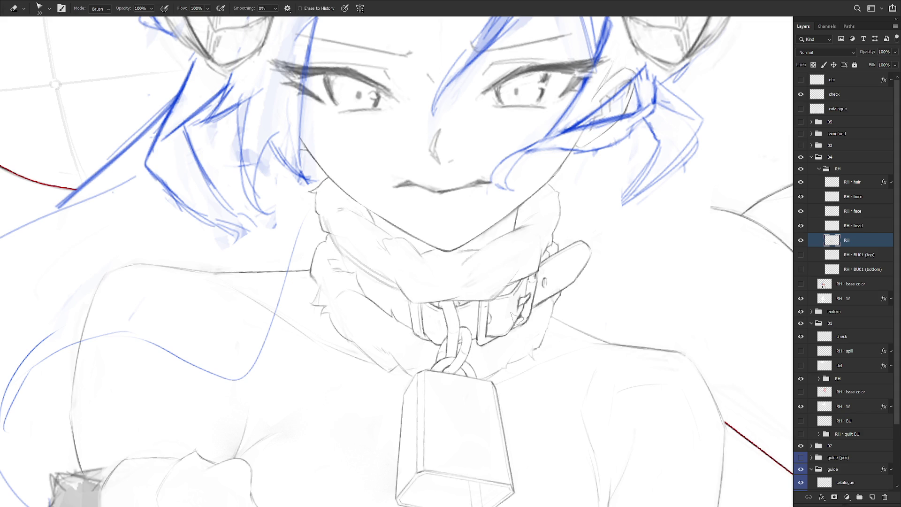
key(l)
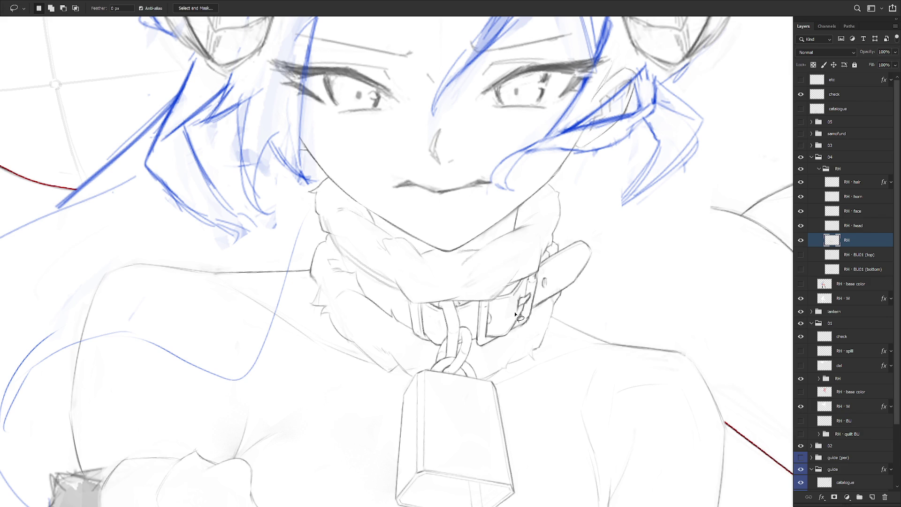
mouse_move(530, 303)
mouse_down()
mouse_move(537, 294)
mouse_move(514, 319)
mouse_move(520, 309)
mouse_move(516, 350)
mouse_up()
Step: Flip the buckle piece with W and H at -100% and shift it down-left toward the chain
key(ctrl+t)
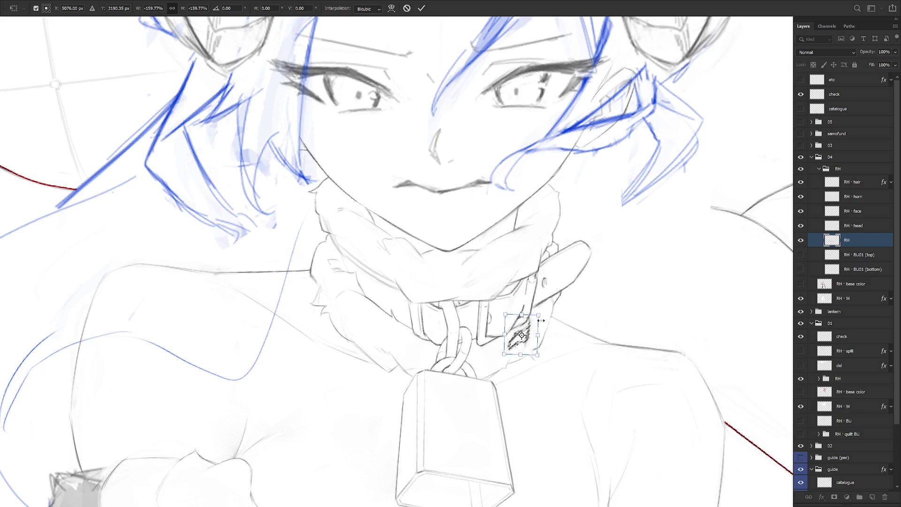
key(ctrl+z)
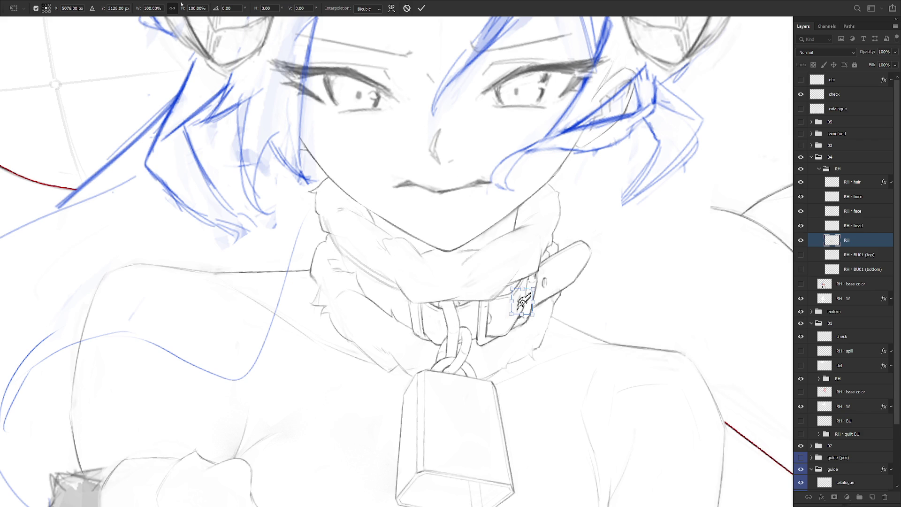
click(156, 8)
key(Home)
text(-)
key(Tab)
key(Home)
text(-)
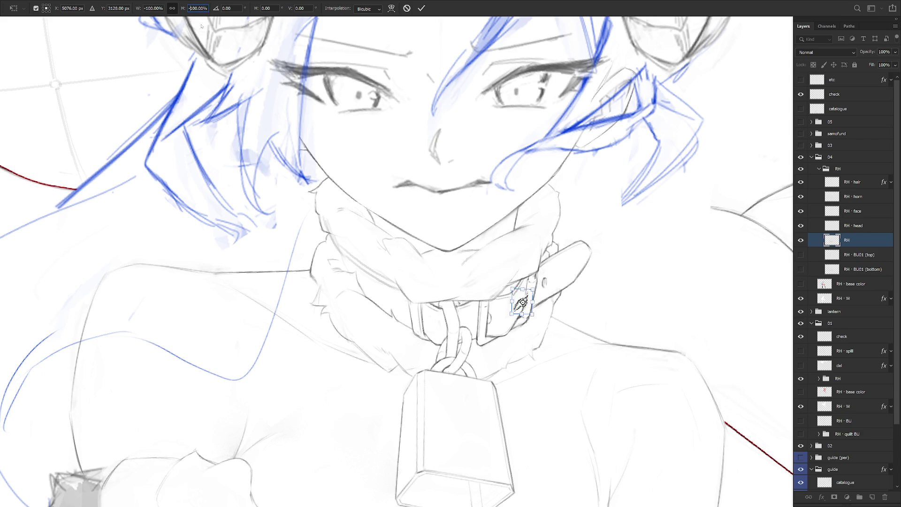
key(Return)
mouse_move(520, 302)
mouse_down()
mouse_move(485, 317)
mouse_move(510, 310)
mouse_up()
Step: Commit the flipped and moved collar buckle piece
key(Return)
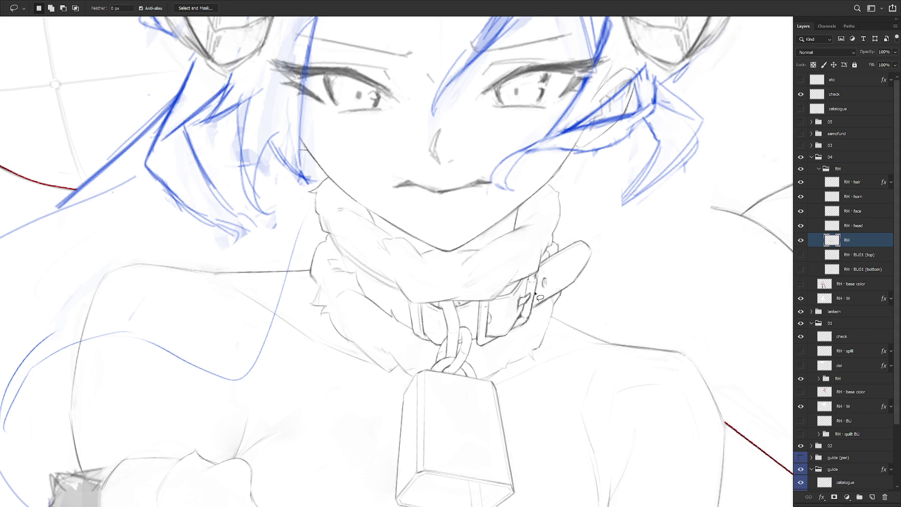
key(e)
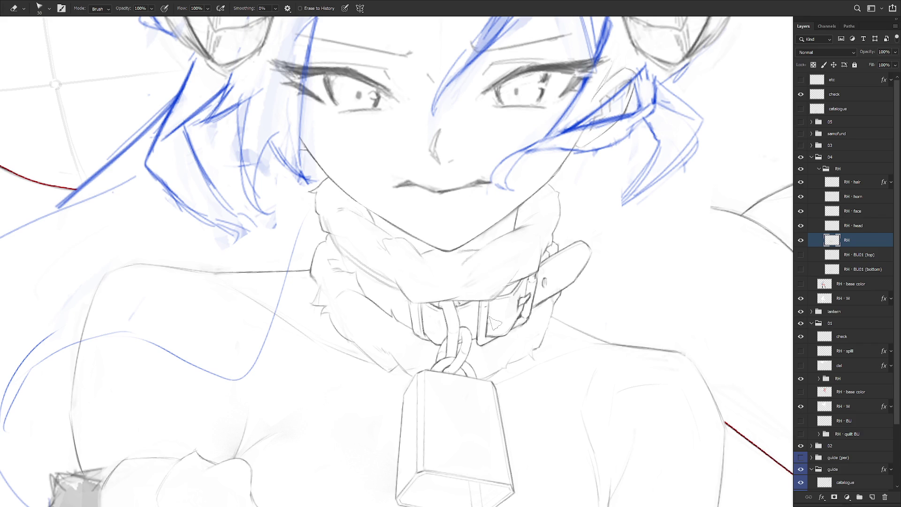
key(b)
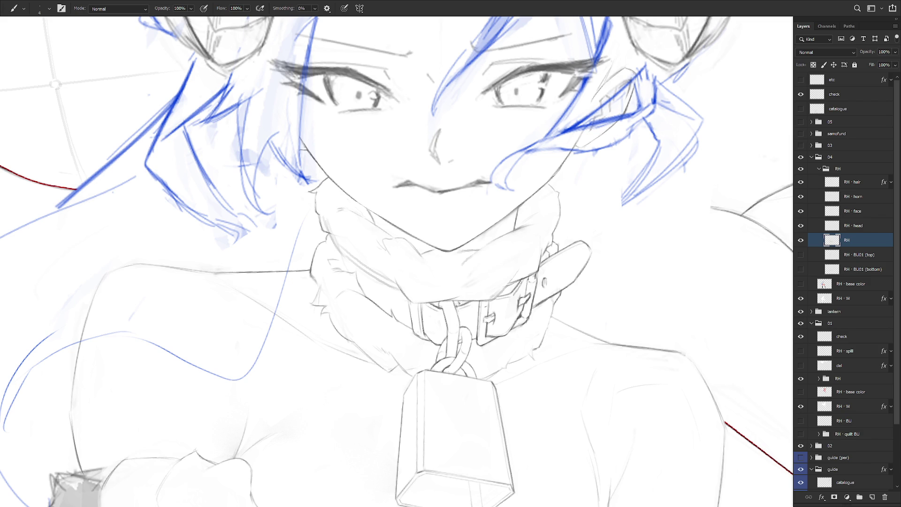
key(l)
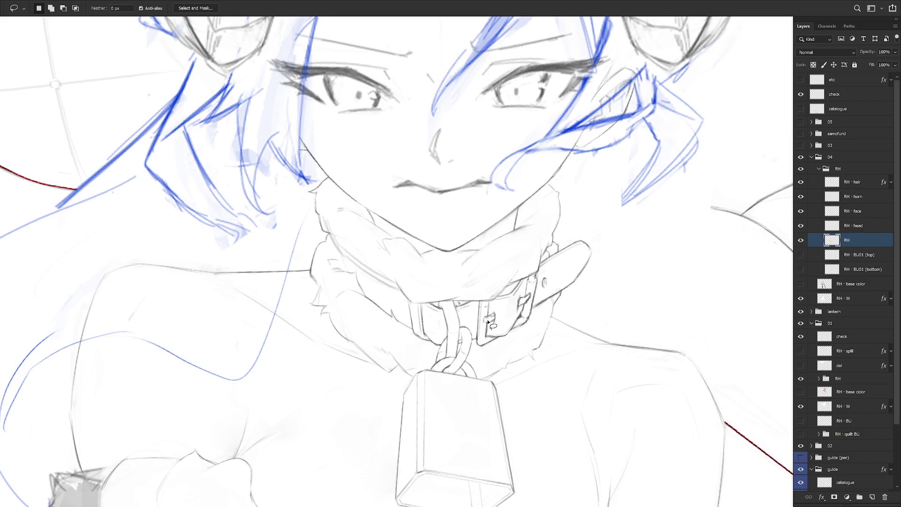
key(b)
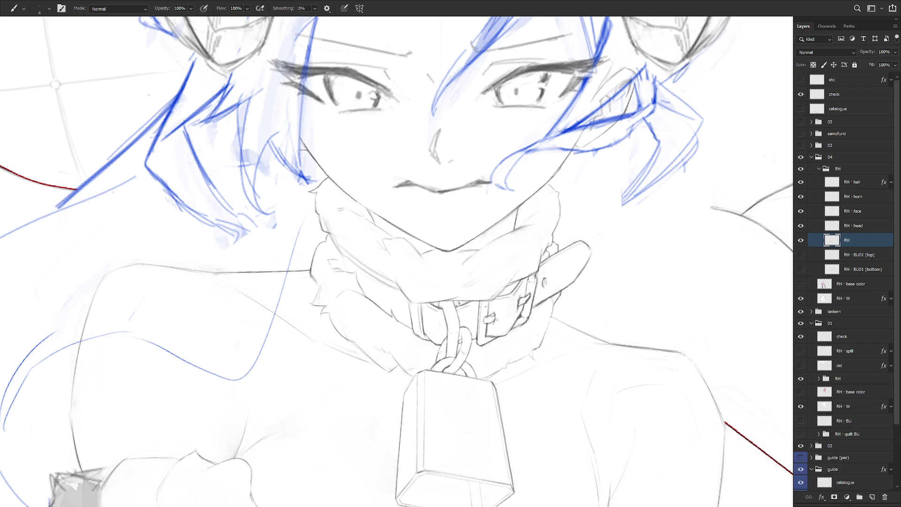
key(l)
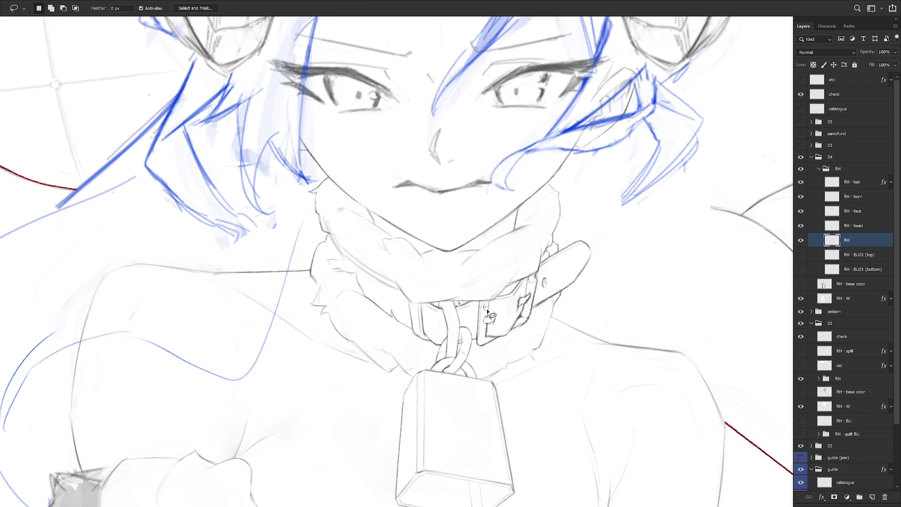
key(b)
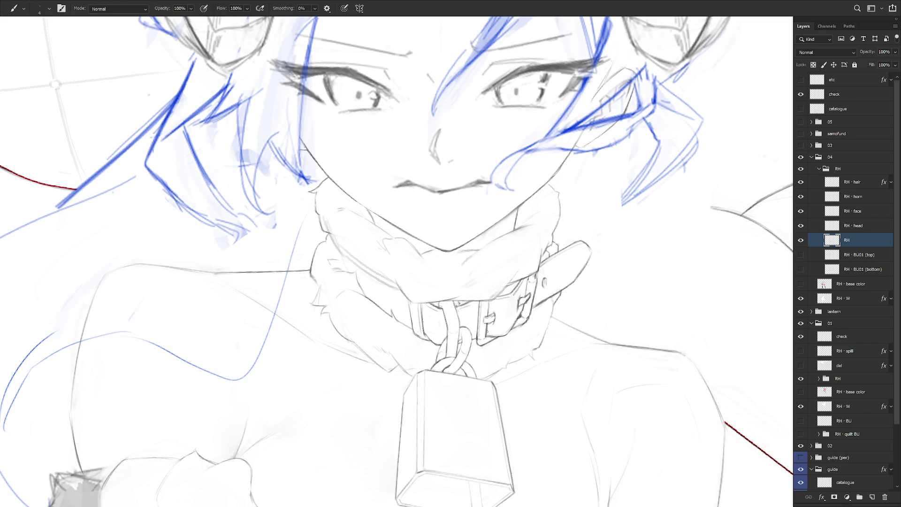
Step: Ink small dark details on the collar buckle
key(l)
mouse_move(486, 305)
mouse_down()
mouse_move(478, 341)
mouse_move(482, 301)
mouse_move(475, 332)
mouse_up()
key(ctrl+d)
key(b)
key(l)
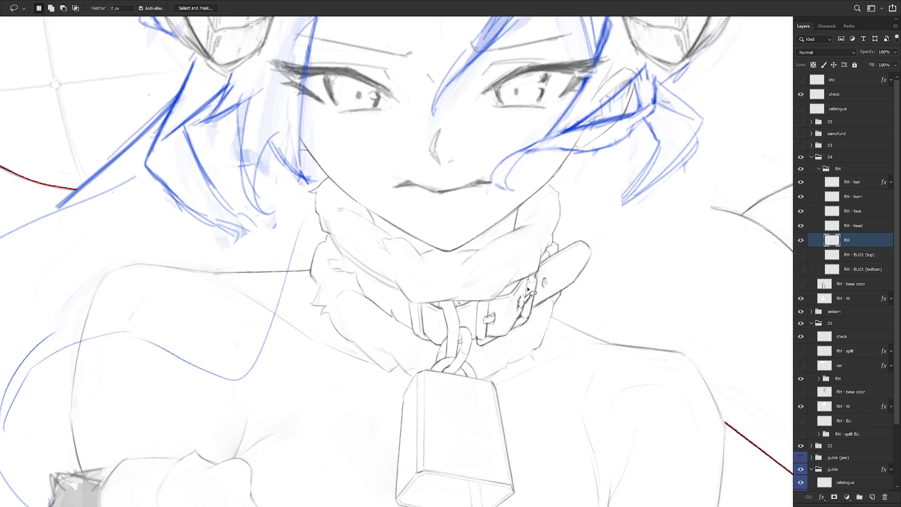
key(b)
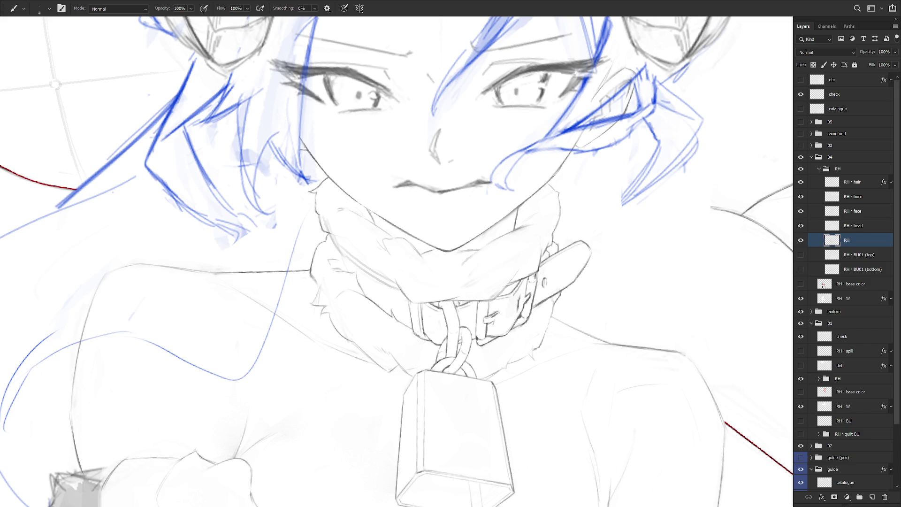
drag(490, 323, 500, 315)
Step: Delete a tiny lassoed bit of the collar strap
key(l)
mouse_move(522, 293)
mouse_down()
mouse_move(517, 314)
mouse_move(525, 296)
mouse_up()
key(Delete)
key(ctrl+d)
key(b)
key(l)
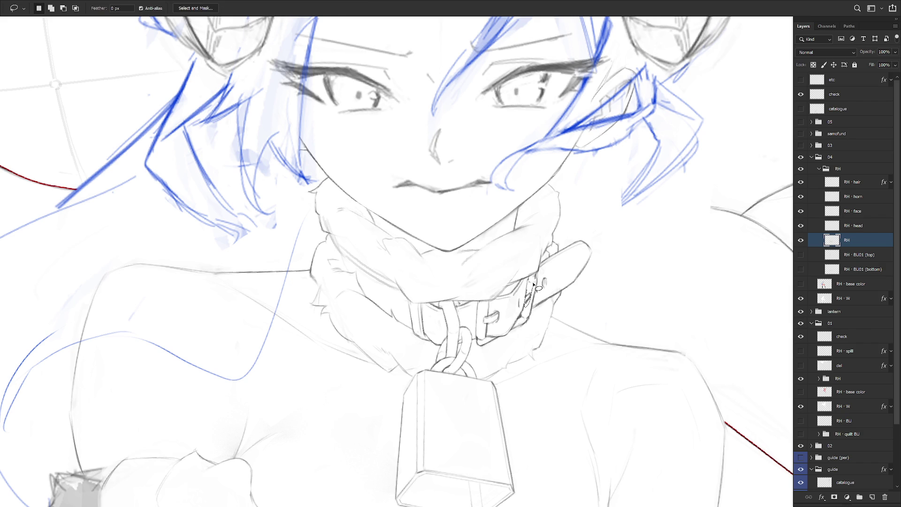
key(b)
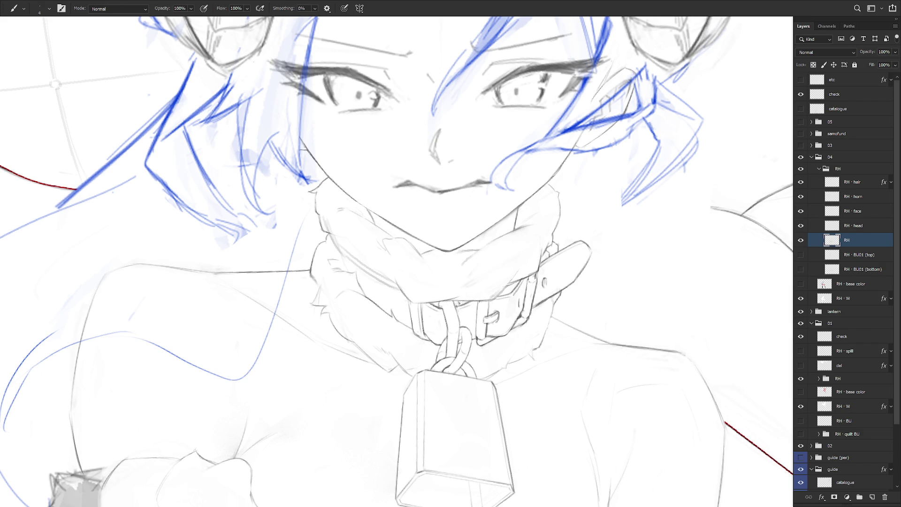
scroll(561, 293, down, 5)
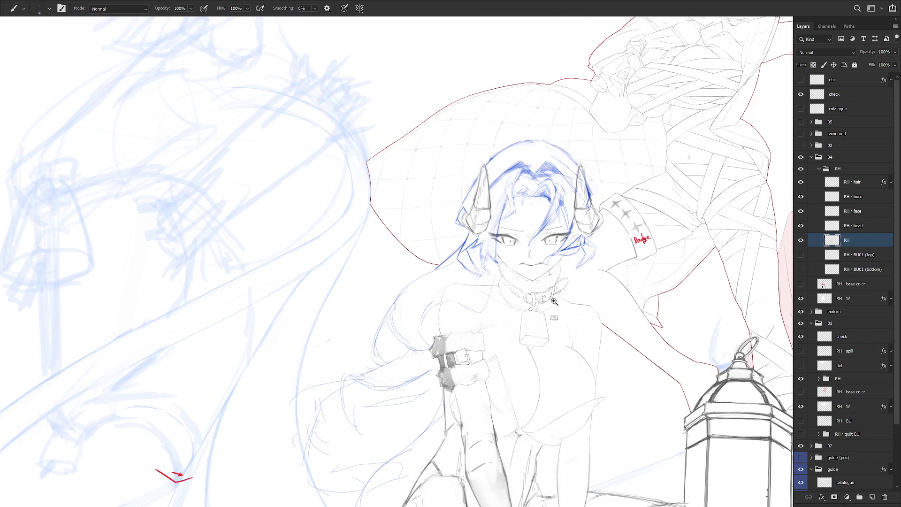
scroll(554, 290, up, 4)
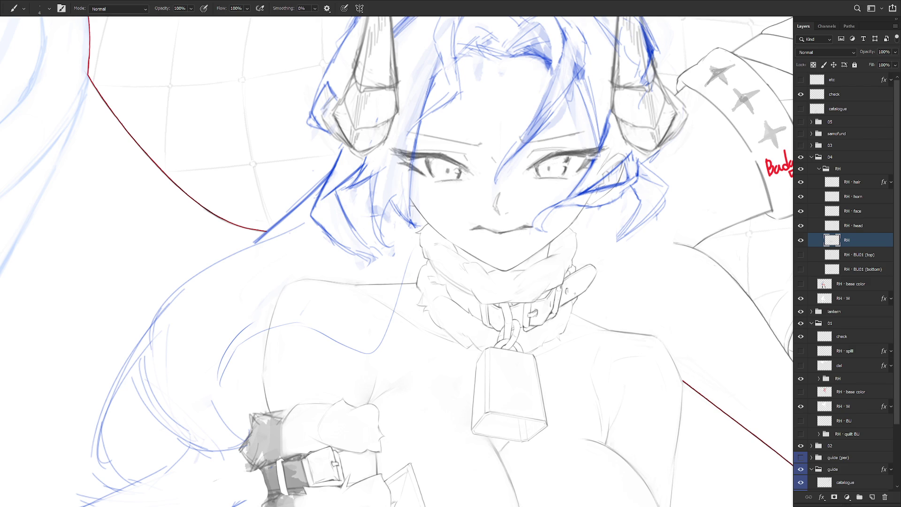
Step: Draw a thin line along the collar strap's edge and a short mark beside it
key(l)
mouse_move(559, 288)
mouse_down()
mouse_move(556, 318)
mouse_move(559, 290)
mouse_up()
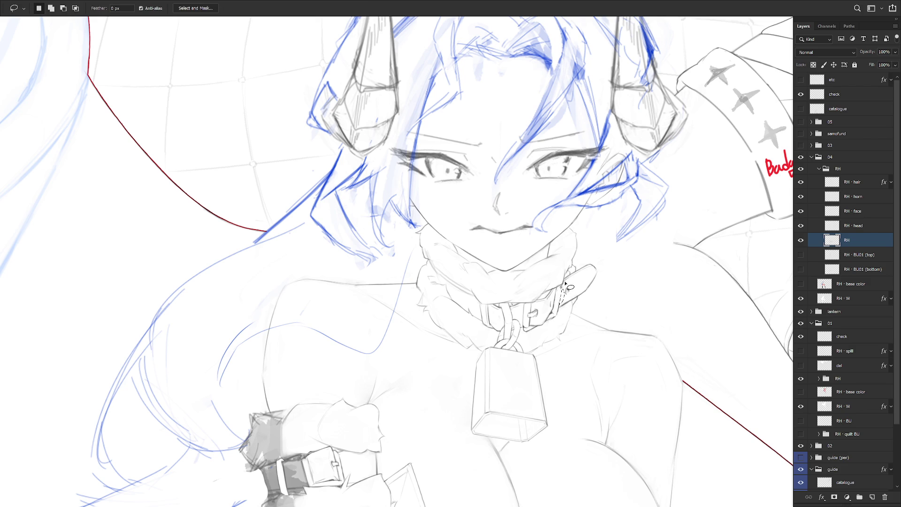
key(b)
drag(560, 292, 557, 314)
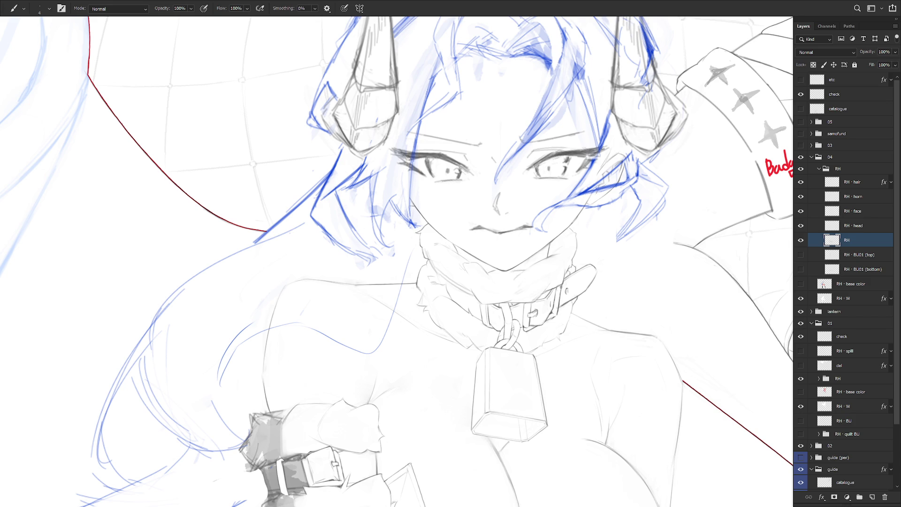
key(e)
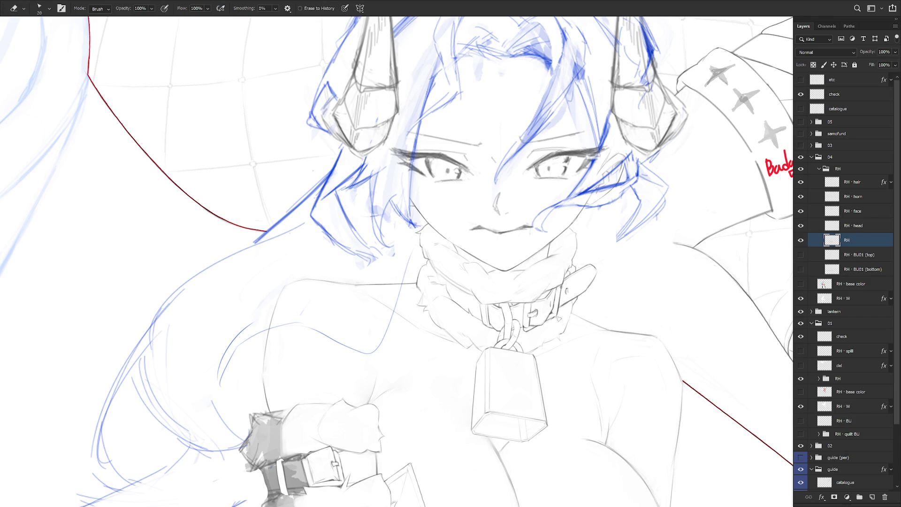
key(b)
drag(546, 315, 556, 321)
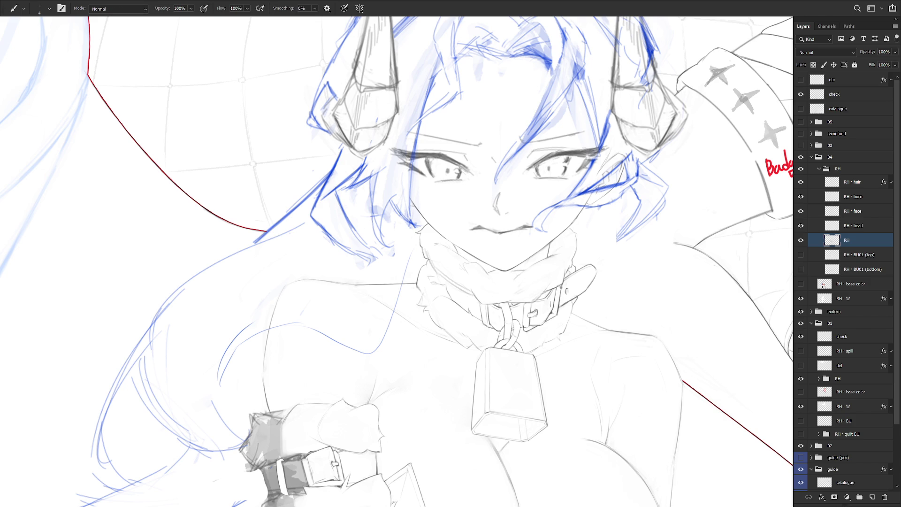
key(l)
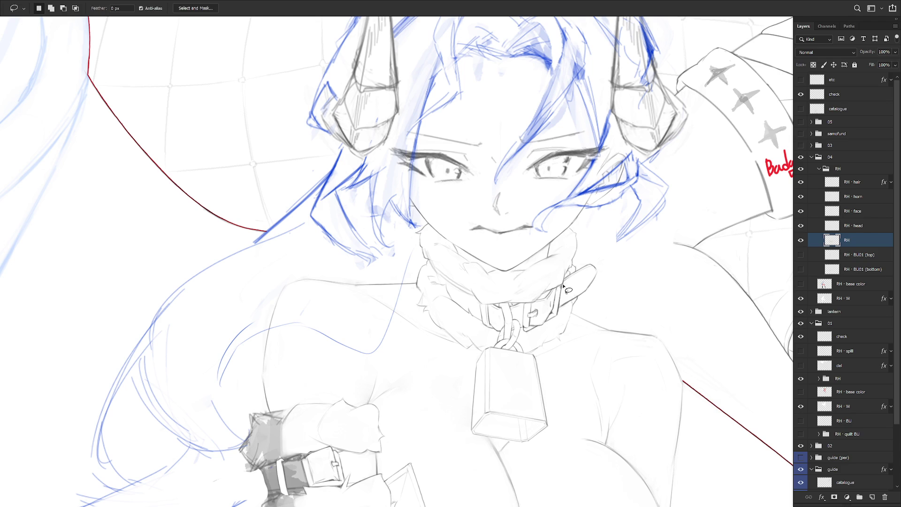
key(b)
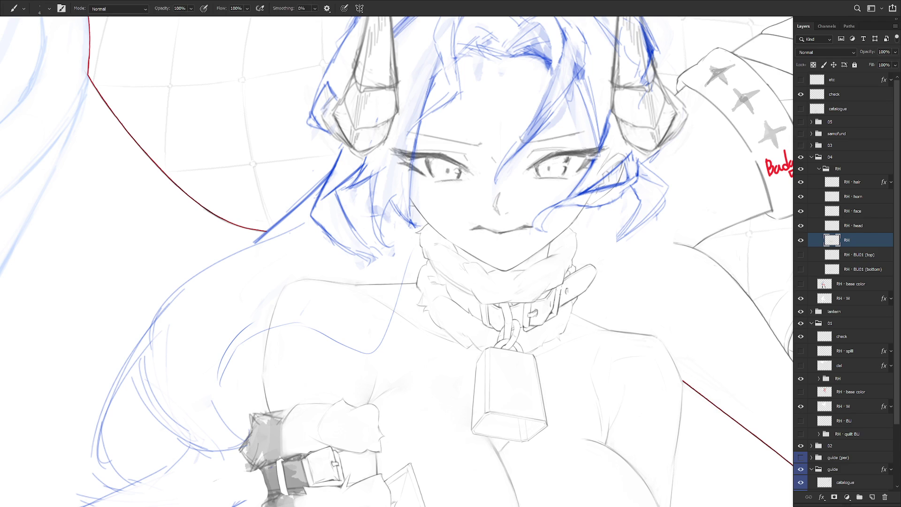
key(l)
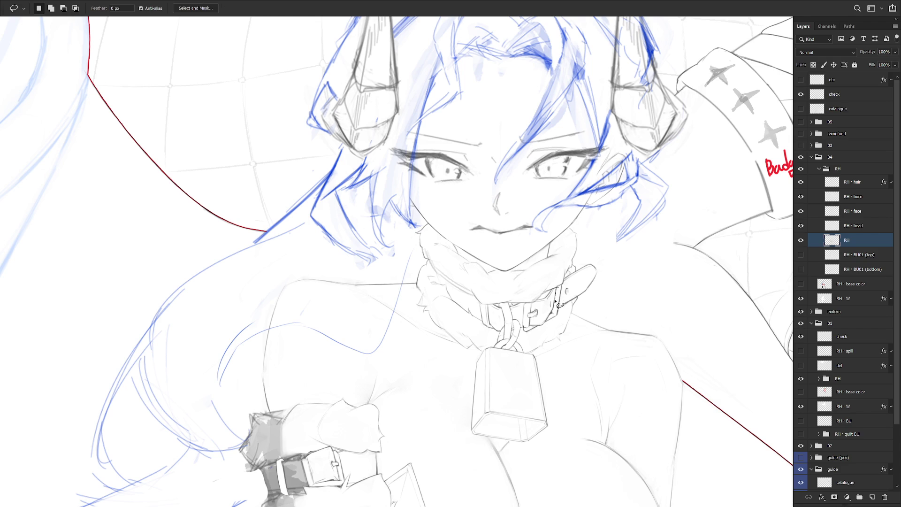
key(b)
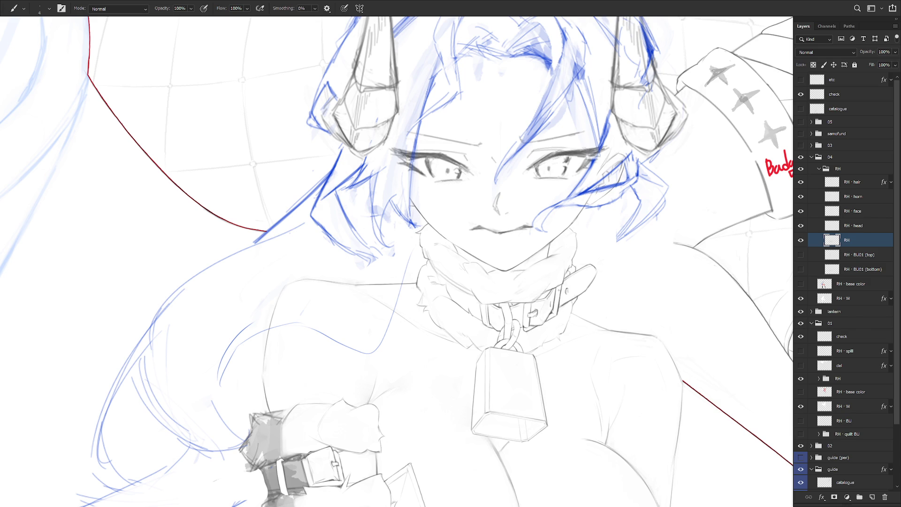
scroll(558, 291, up, 3)
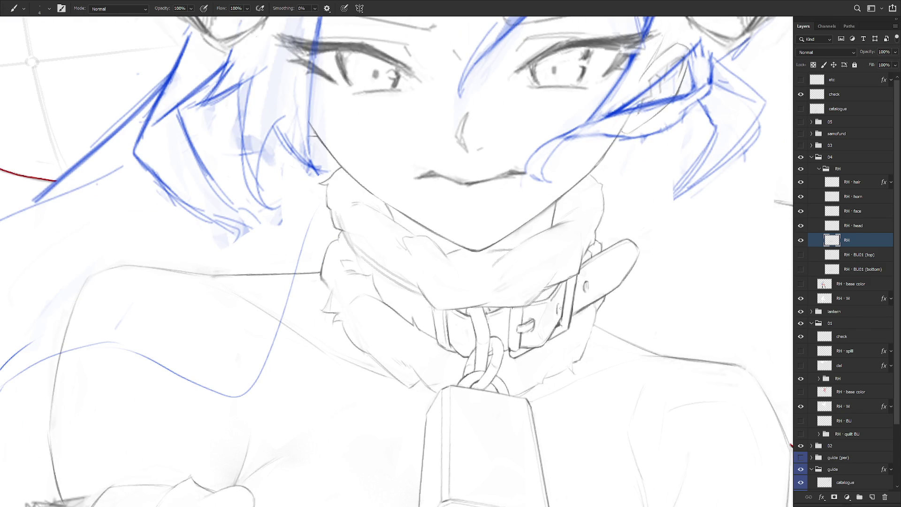
scroll(606, 331, down, 3)
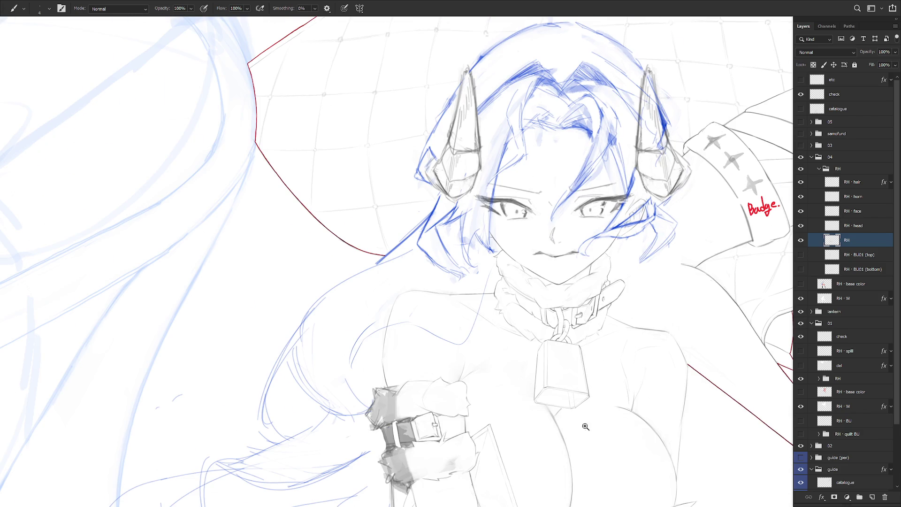
scroll(579, 316, up, 3)
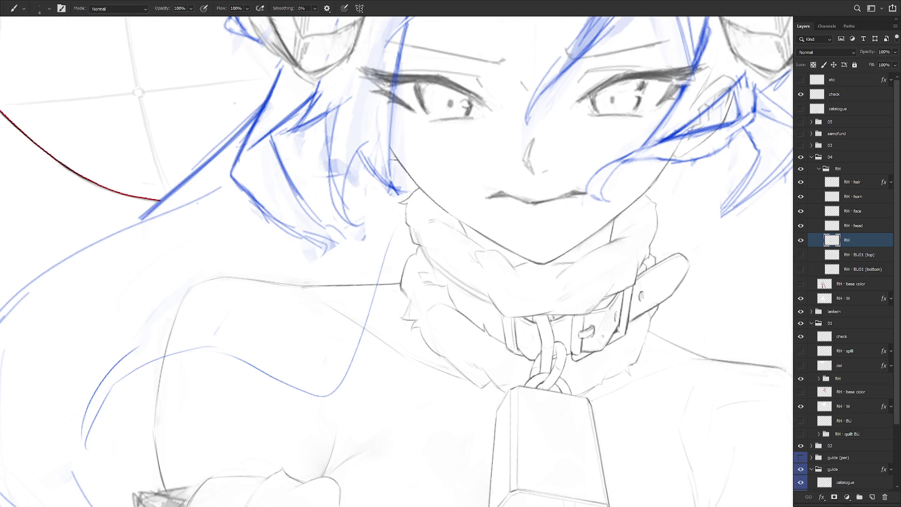
key(l)
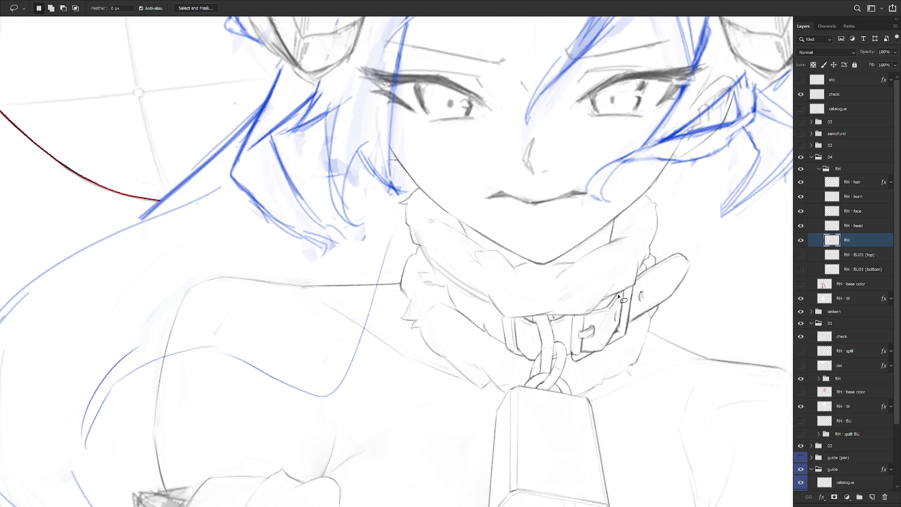
mouse_move(607, 311)
mouse_down()
mouse_move(595, 313)
mouse_move(606, 312)
mouse_up()
key(b)
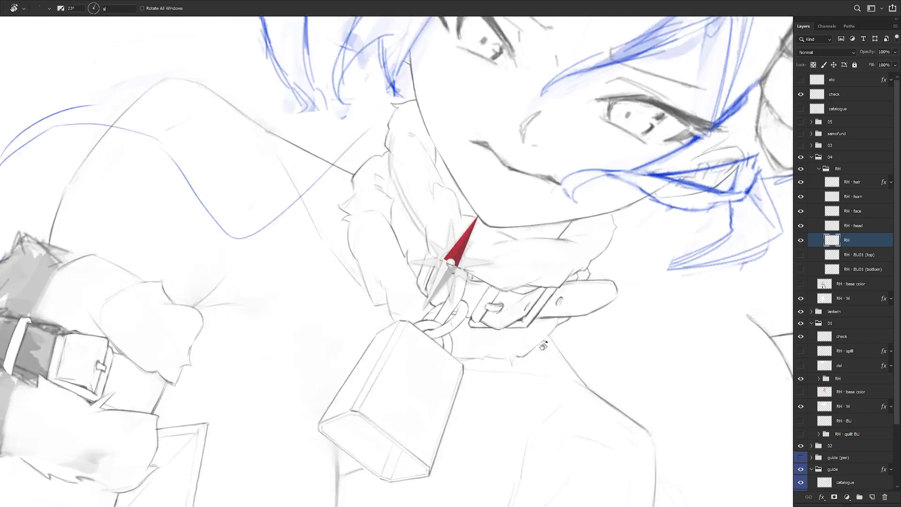
key(e)
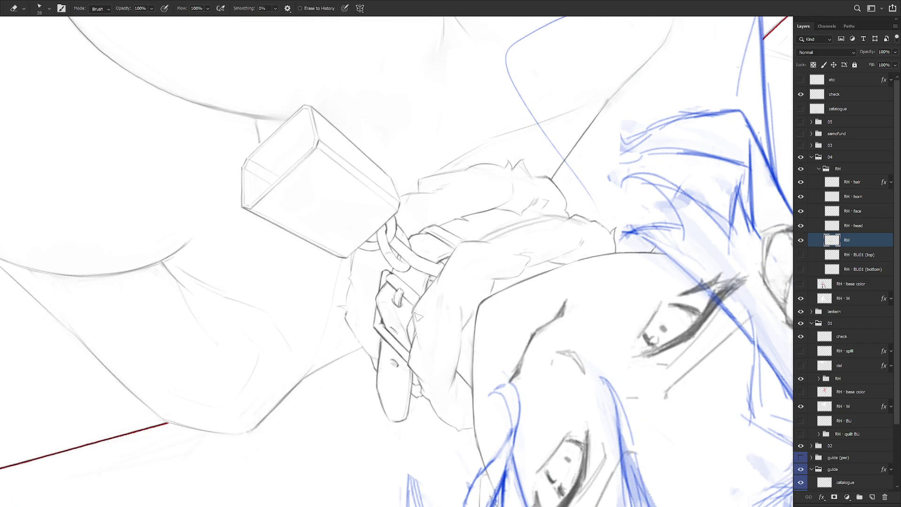
key(b)
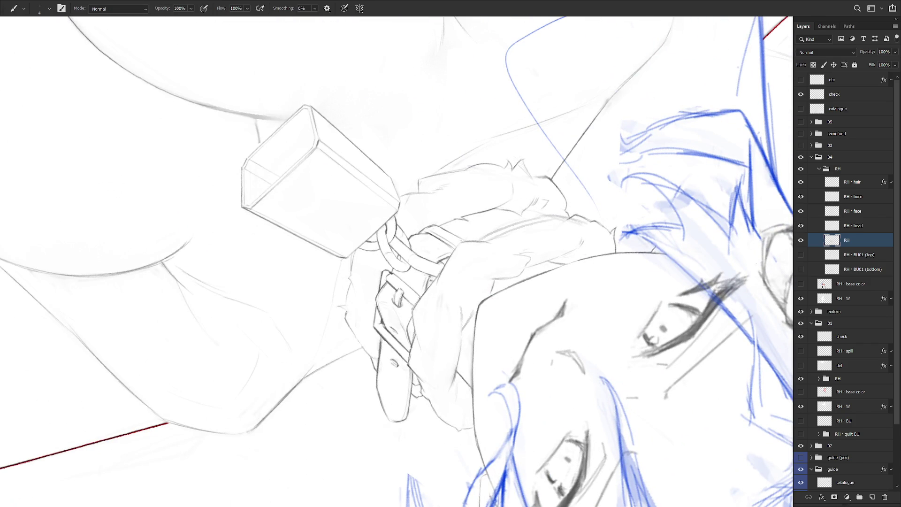
scroll(608, 310, down, 5)
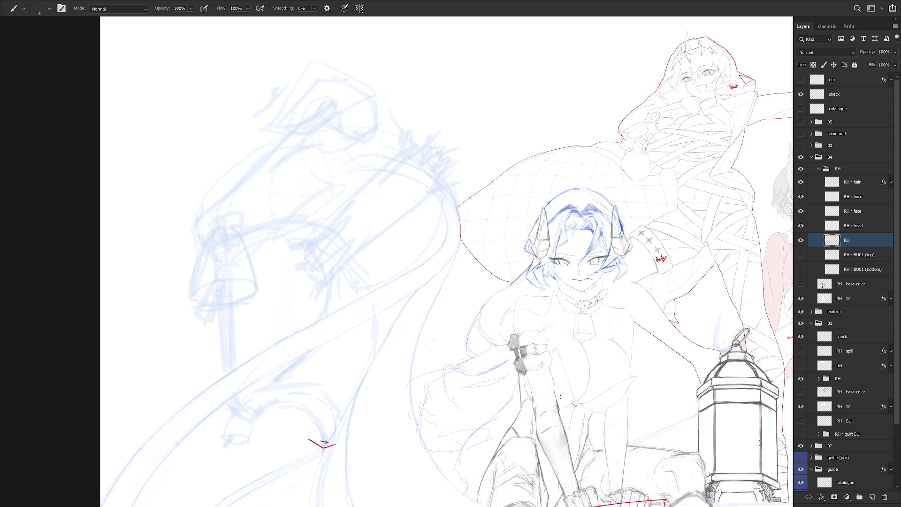
Step: Lighten the dark shading inside the wristband with a size-35 eraser
scroll(582, 329, down, 2)
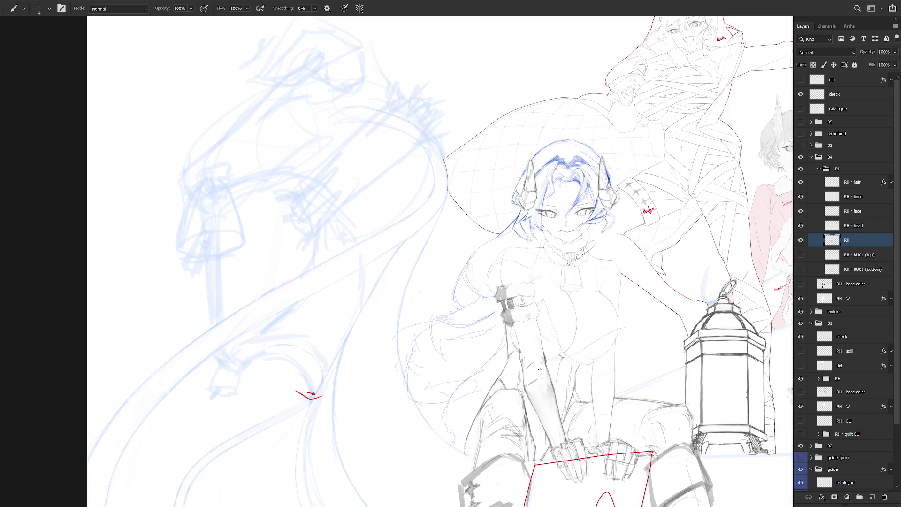
scroll(512, 306, up, 5)
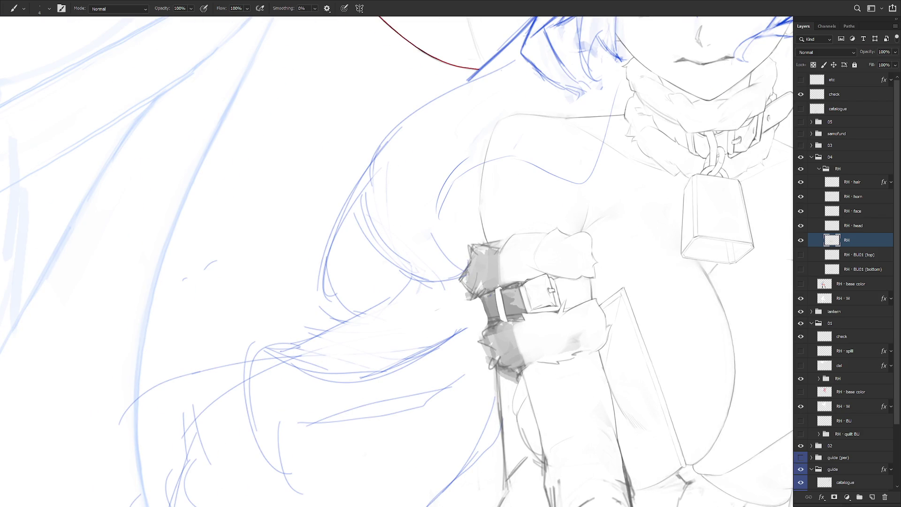
key(e)
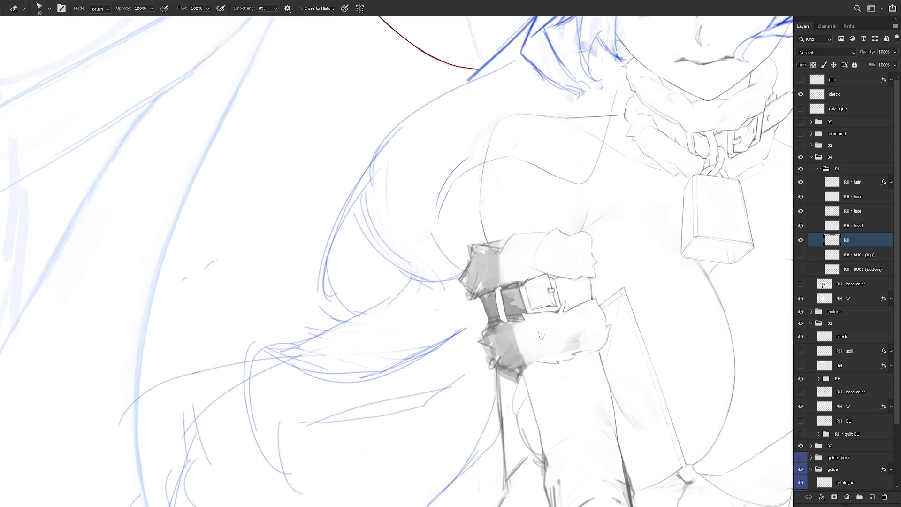
key(bracketright)
mouse_move(508, 295)
mouse_down()
mouse_move(513, 316)
mouse_move(508, 298)
mouse_move(511, 308)
mouse_move(460, 263)
mouse_move(535, 225)
mouse_move(544, 263)
mouse_move(530, 291)
mouse_up()
scroll(511, 310, down, 2)
Step: Tilt the canvas about 15° clockwise and lasso an area around the armband buckle
key(b)
mouse_move(540, 249)
mouse_down()
mouse_move(497, 257)
mouse_move(512, 320)
mouse_up()
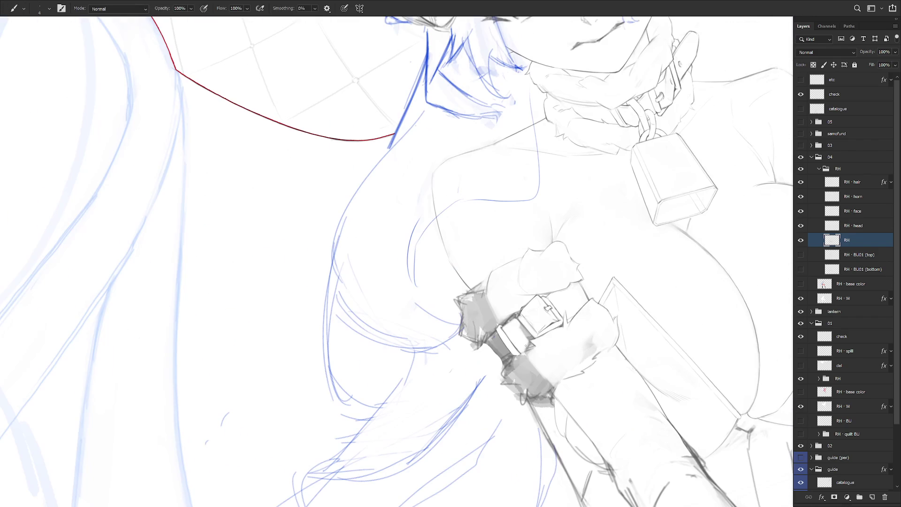
key(l)
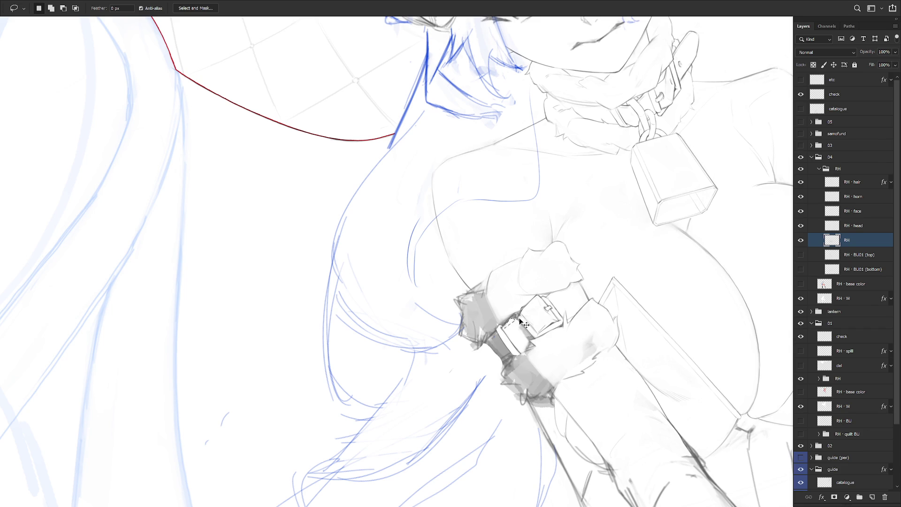
key(b)
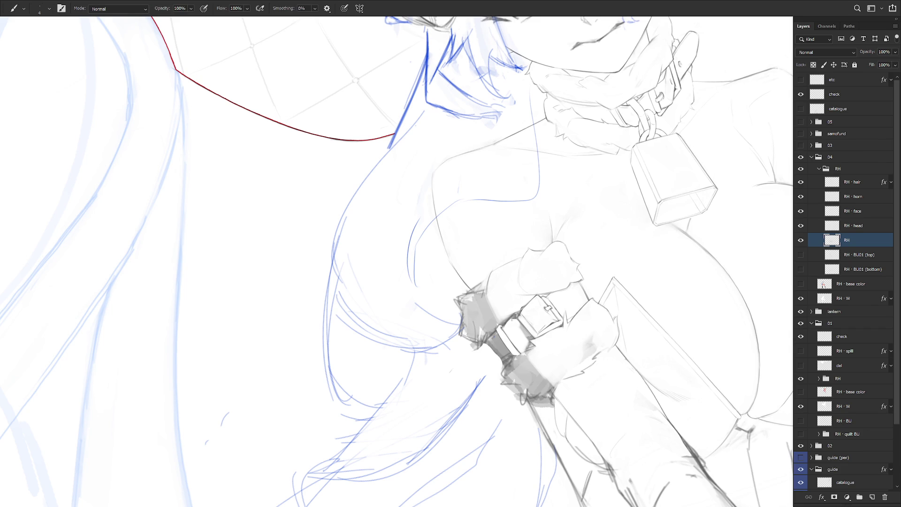
key(l)
key(b)
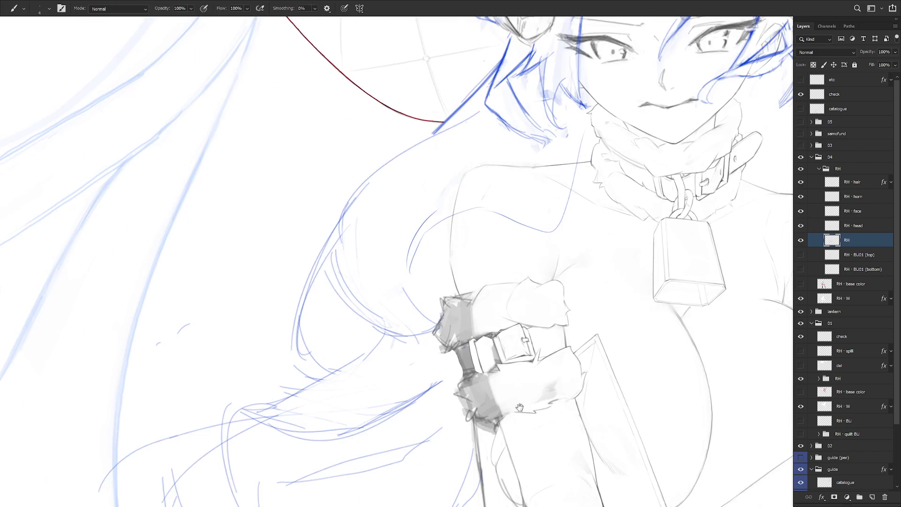
key(l)
drag(496, 308, 504, 330)
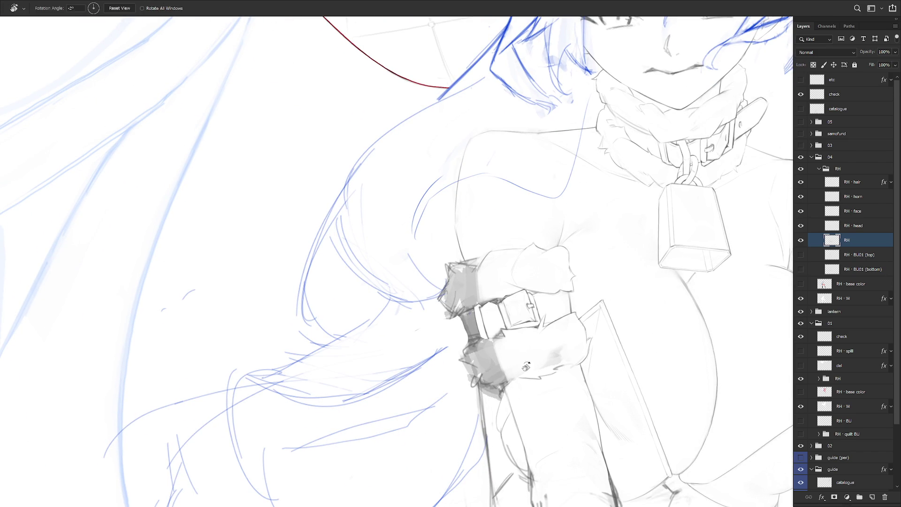
Step: Add a short dark stroke along the armband strap and return the view upright
key(e)
key(b)
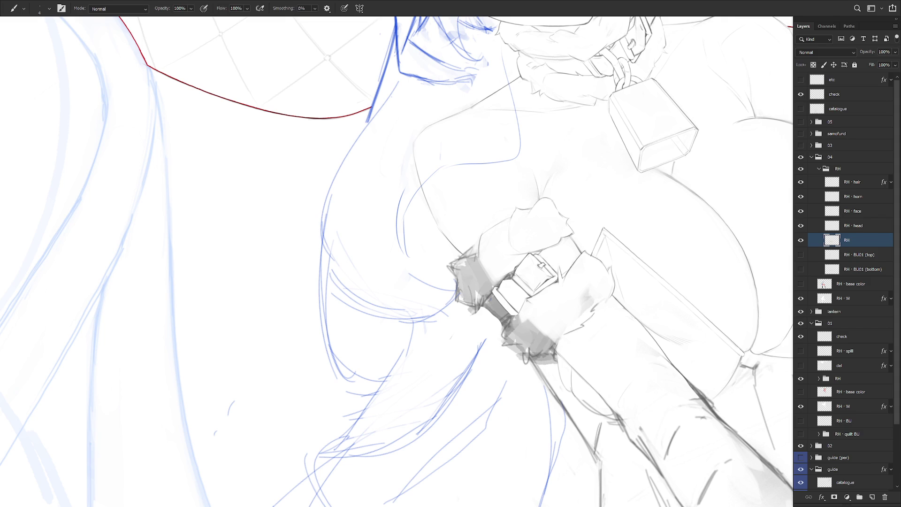
drag(530, 305, 514, 321)
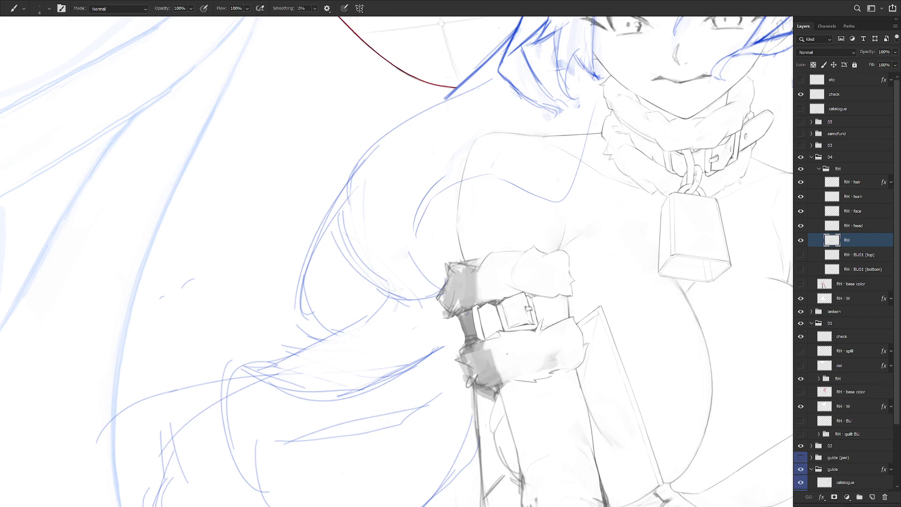
key(l)
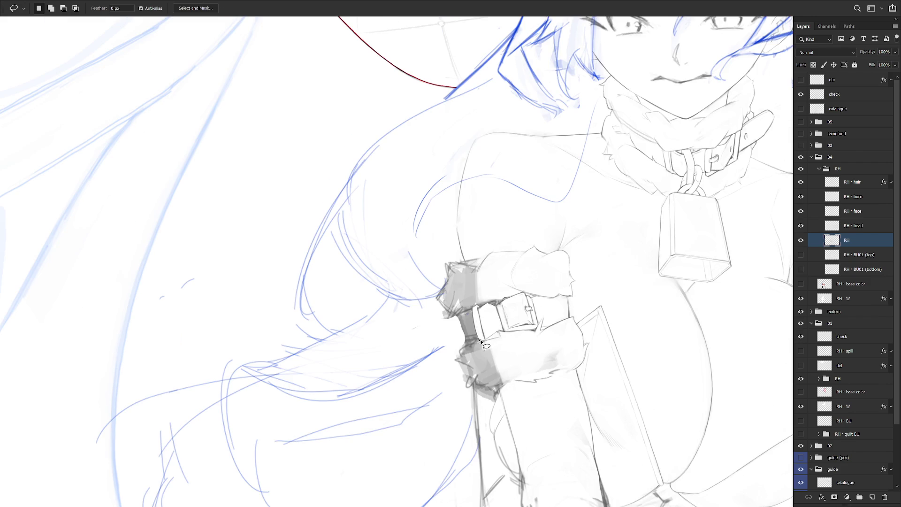
key(b)
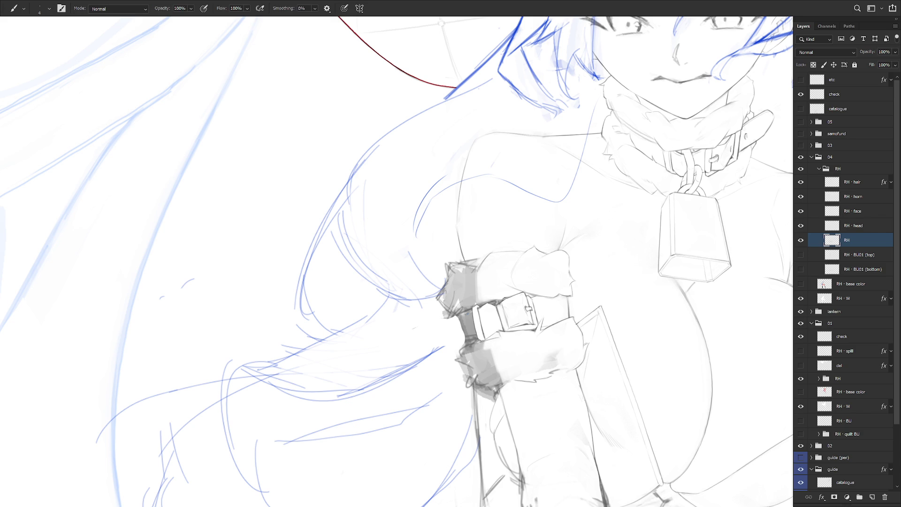
drag(538, 361, 559, 320)
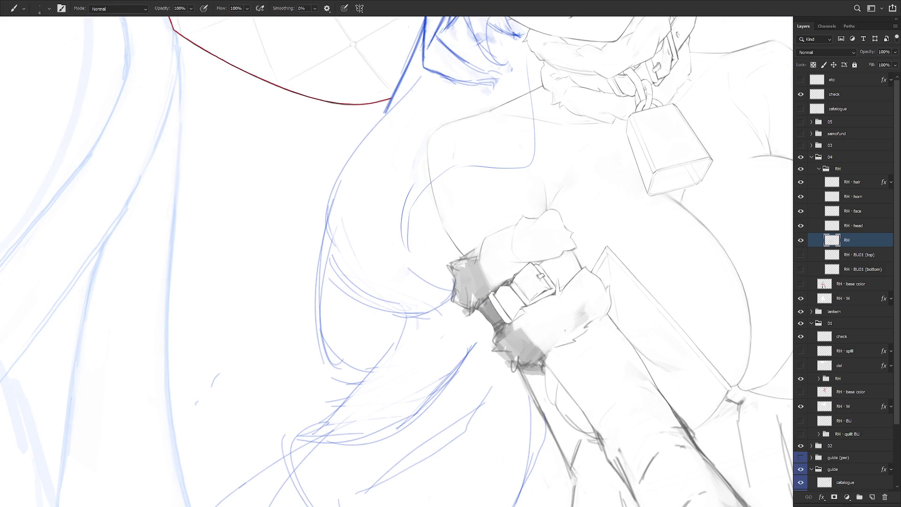
key(Escape)
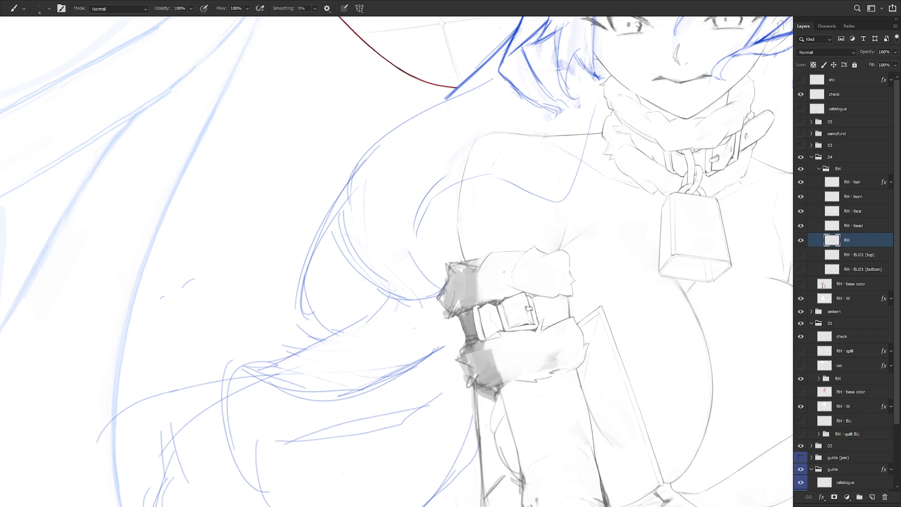
Step: Cut away a narrow lassoed strip of the lower wrist cuff
key(l)
mouse_move(498, 306)
mouse_down()
mouse_move(506, 331)
mouse_move(500, 306)
mouse_up()
key(Delete)
key(ctrl+d)
key(b)
Step: Alternate erasing and redrawing strokes on the armband's fur cuffs around the buckle on a rotated canvas
scroll(508, 301, down, 3)
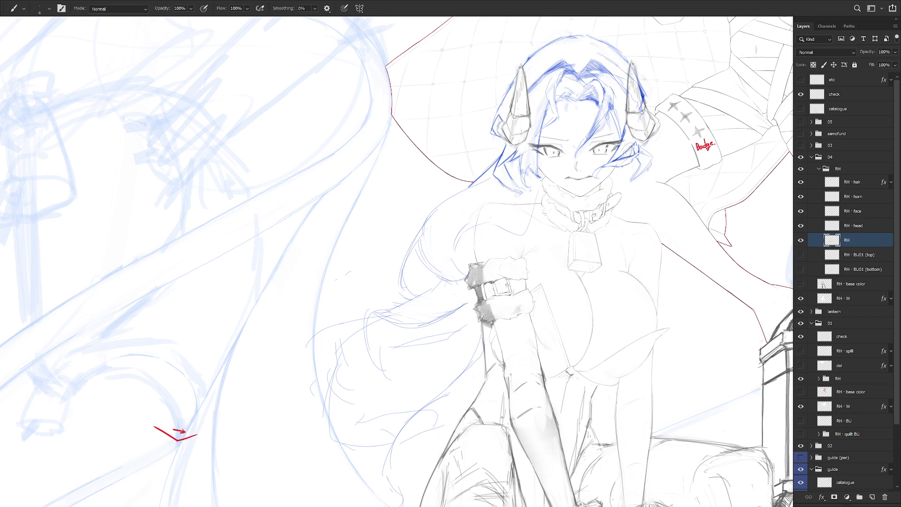
scroll(497, 281, up, 5)
key(e)
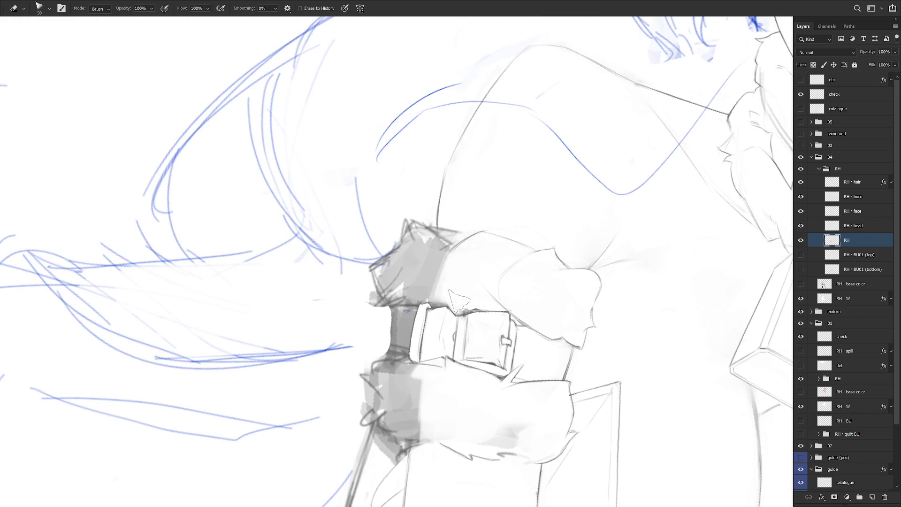
mouse_move(513, 291)
mouse_down()
mouse_move(455, 432)
mouse_move(451, 256)
mouse_up()
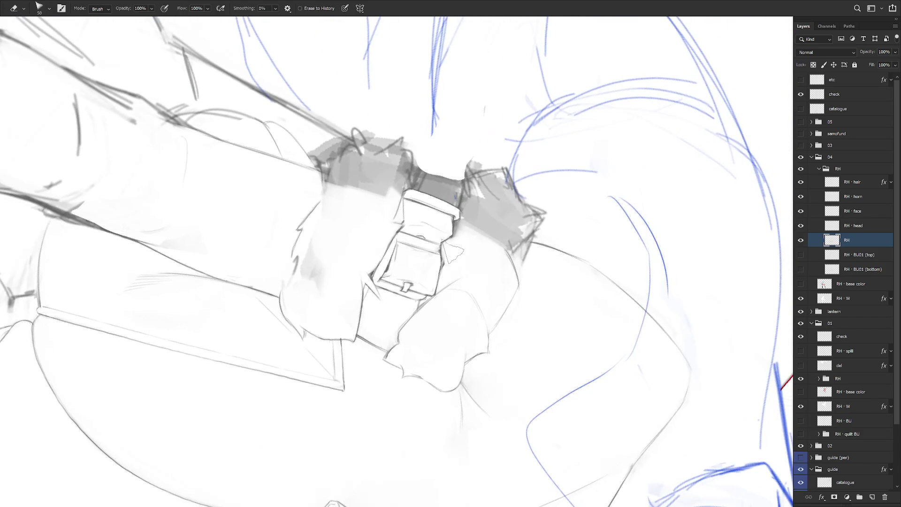
key(b)
mouse_move(440, 246)
mouse_down()
mouse_move(488, 265)
mouse_move(426, 241)
mouse_up()
key(e)
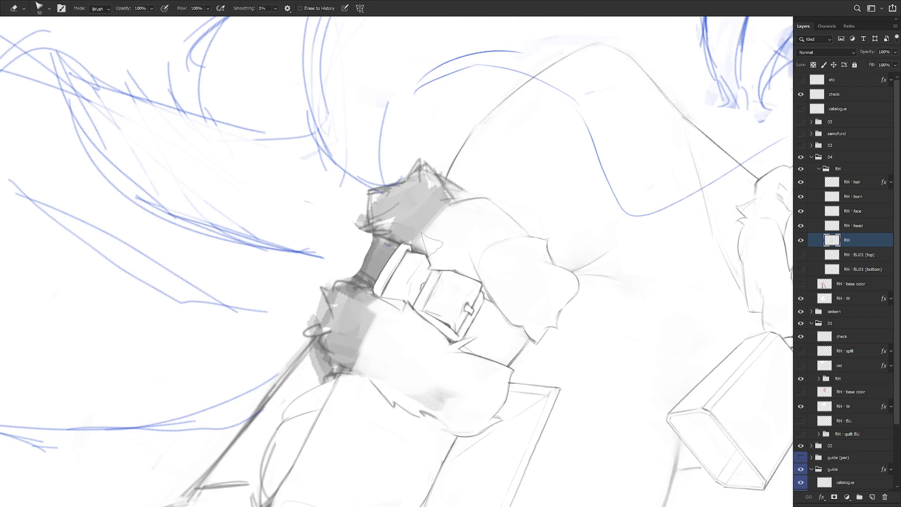
key(b)
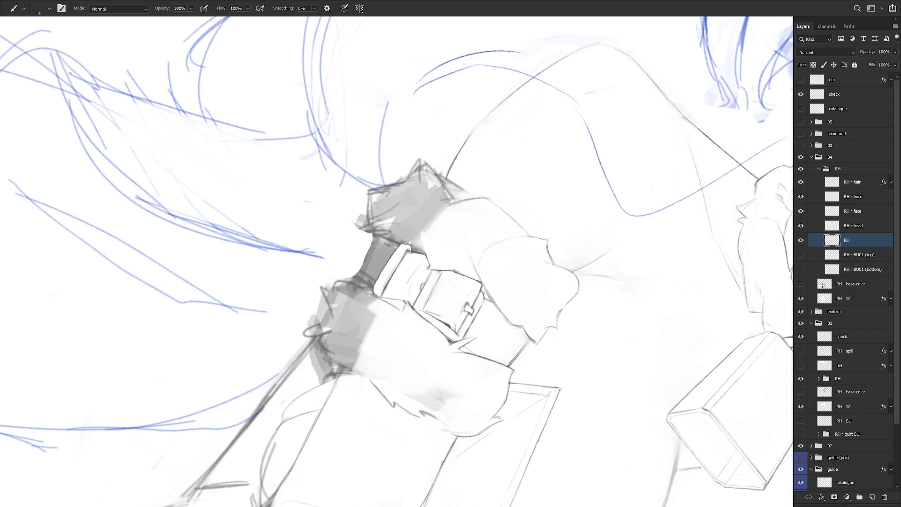
key(r)
drag(465, 278, 454, 277)
Step: Shade the wrist cuffs further with the brush, then check the armband against the whole figure
key(l)
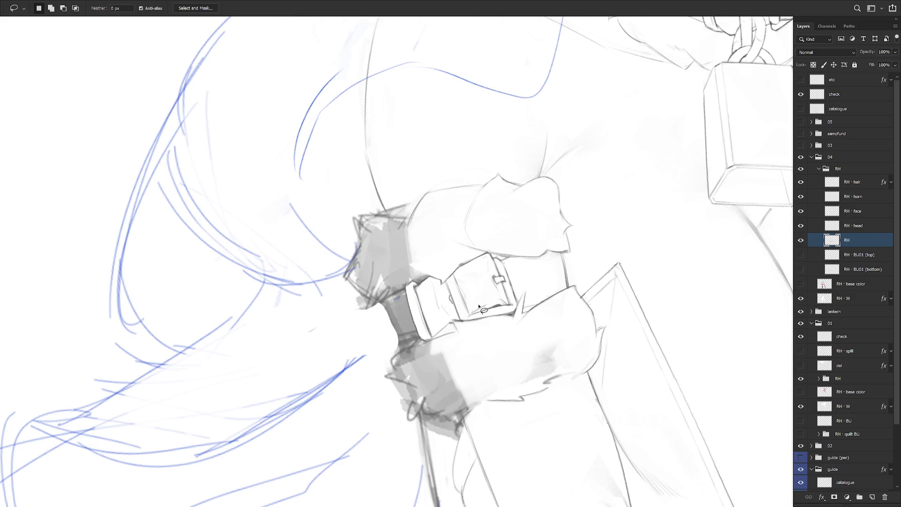
key(ctrl+0)
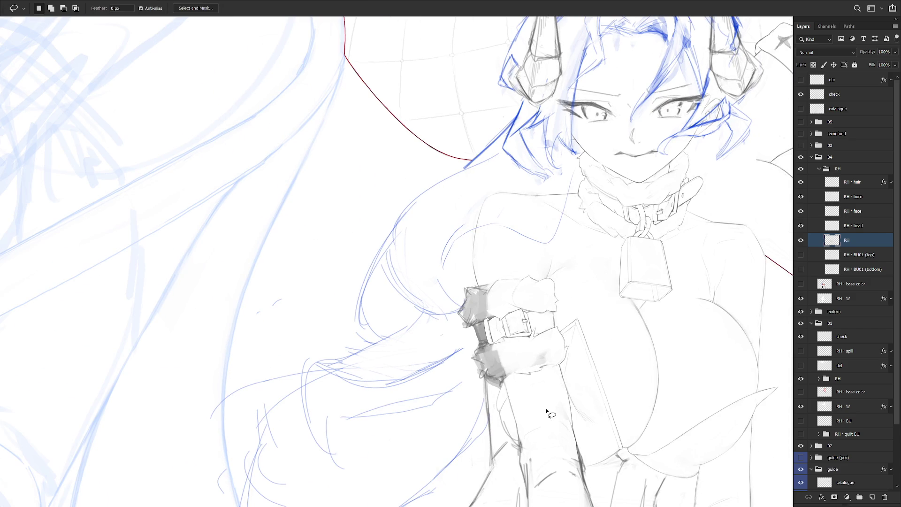
key(r)
mouse_move(549, 413)
mouse_down()
mouse_move(493, 258)
mouse_move(381, 338)
mouse_up()
scroll(380, 338, up, 5)
key(b)
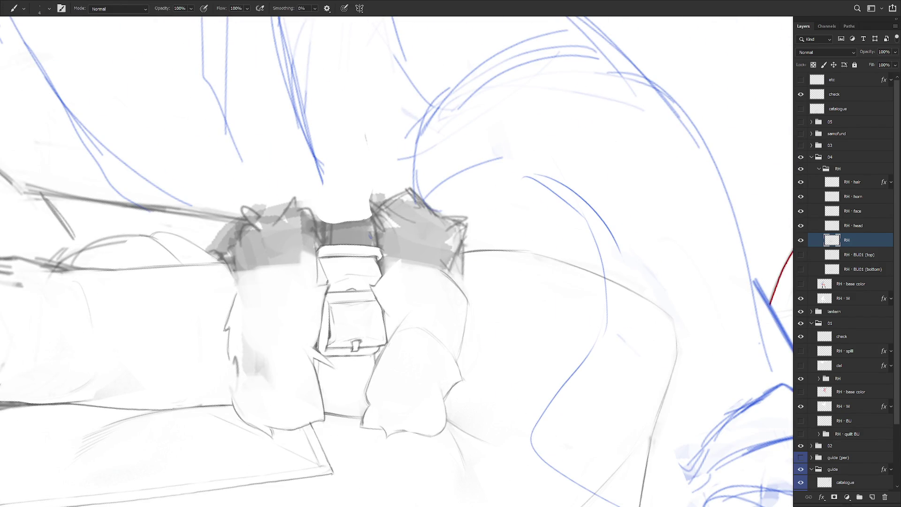
drag(400, 313, 466, 361)
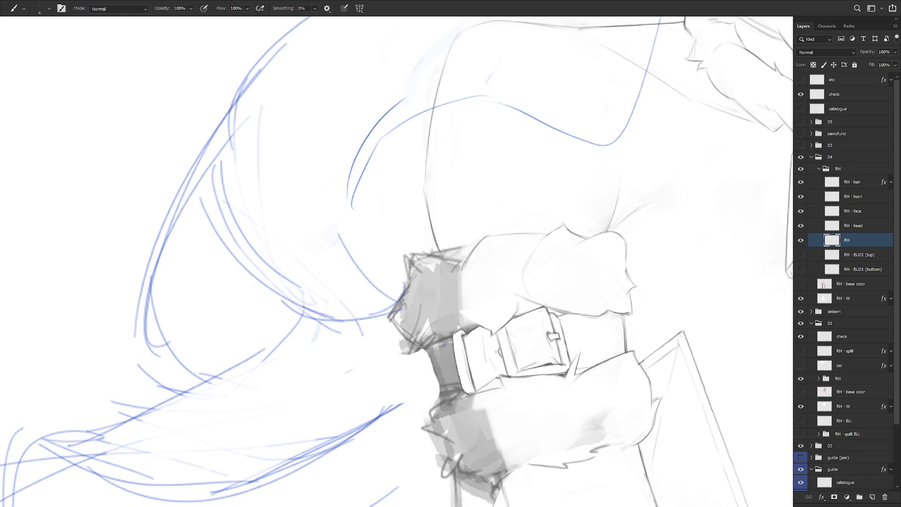
drag(601, 345, 539, 352)
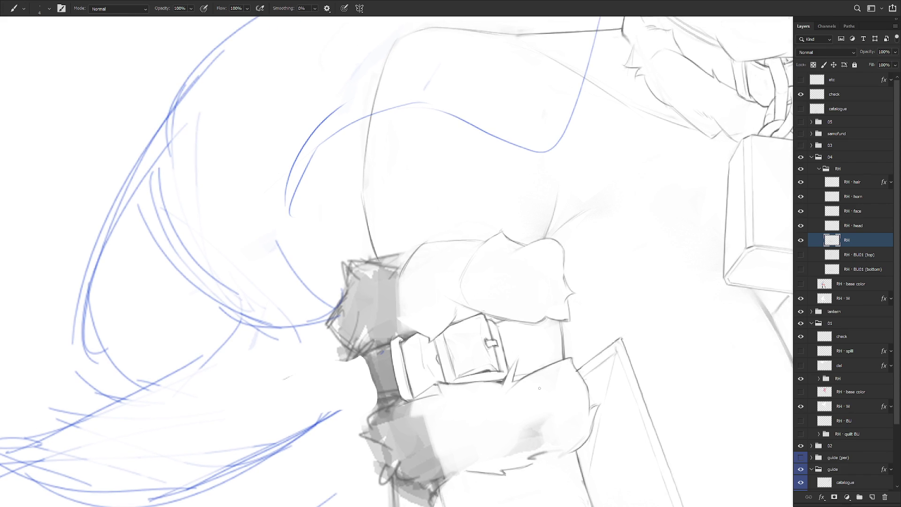
scroll(558, 374, down, 3)
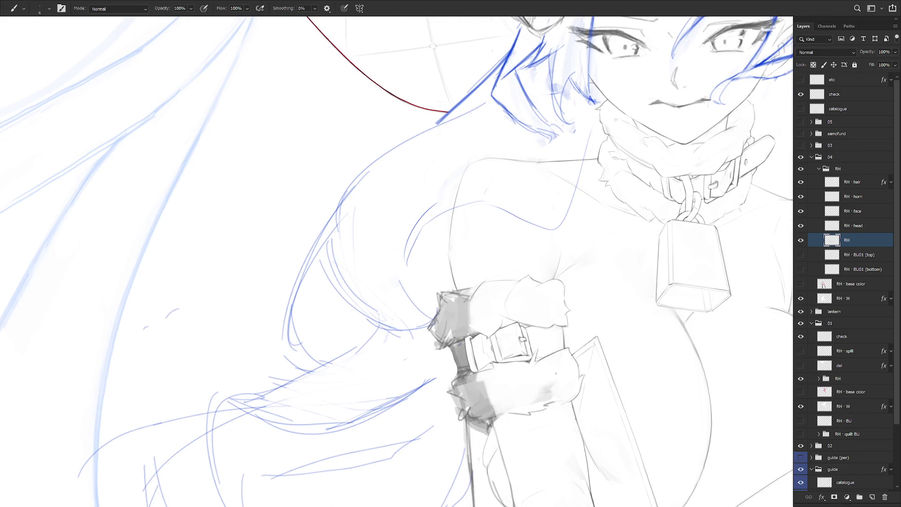
scroll(579, 404, down, 3)
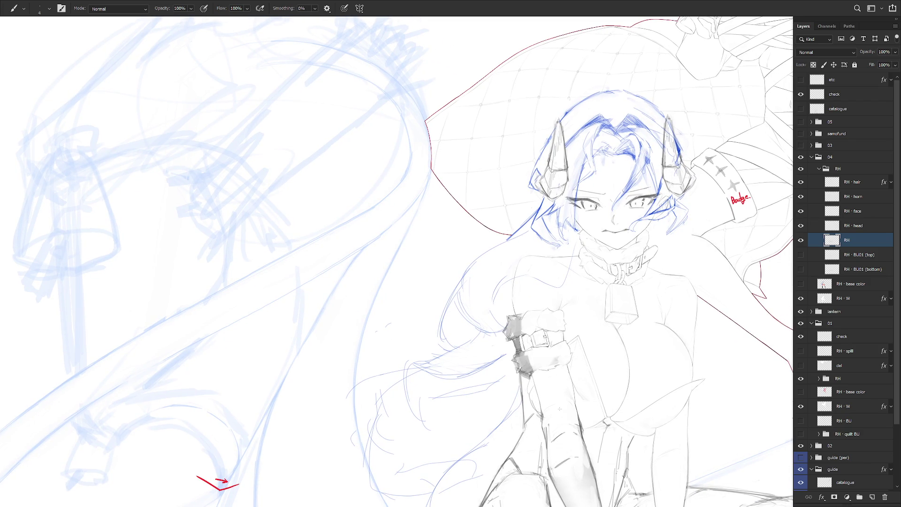
scroll(559, 409, up, 5)
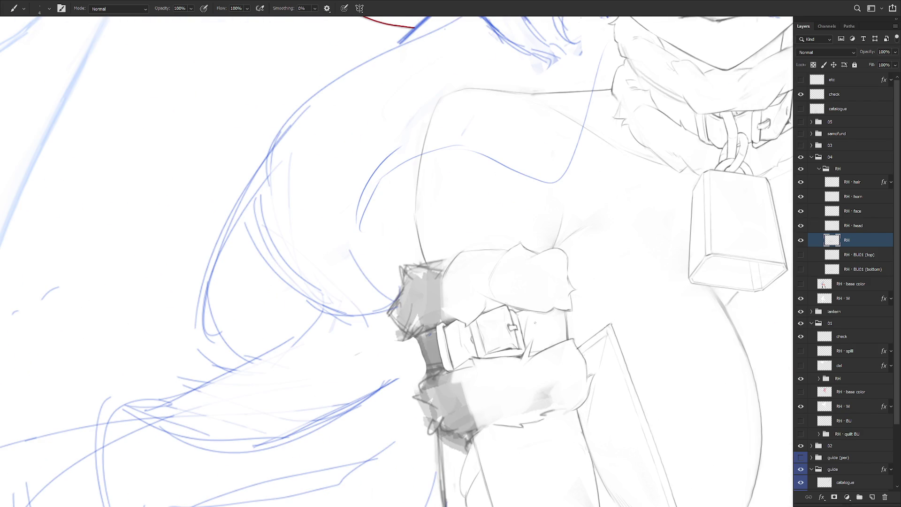
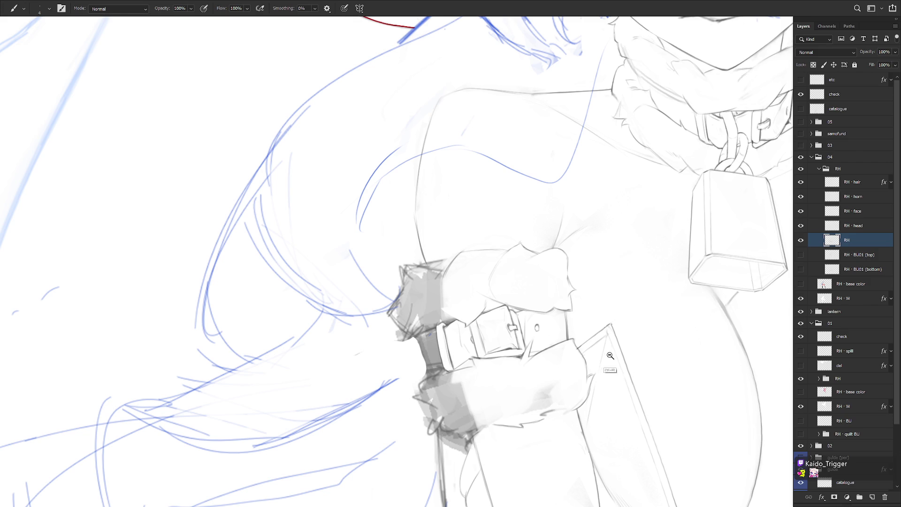
Step: Centre the view on the arm and wrist cuff, and lasso part of the cuff
scroll(606, 359, down, 3)
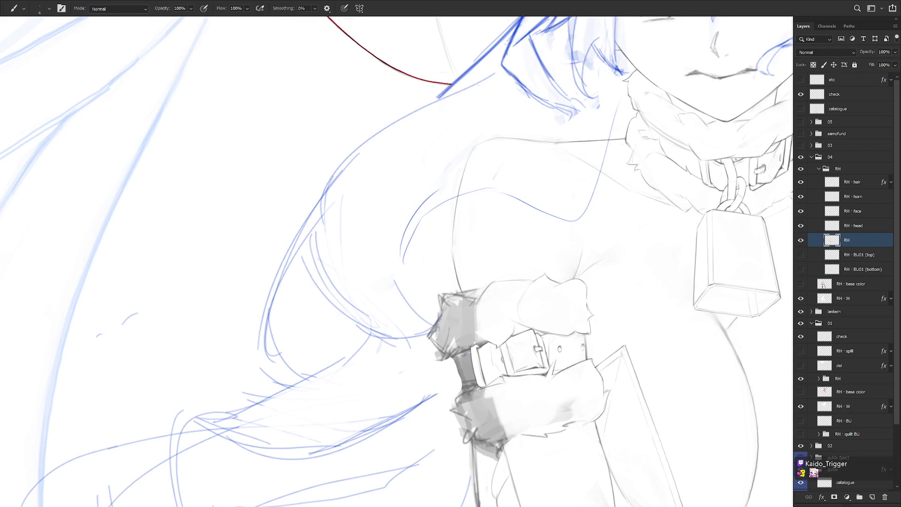
scroll(600, 338, down, 4)
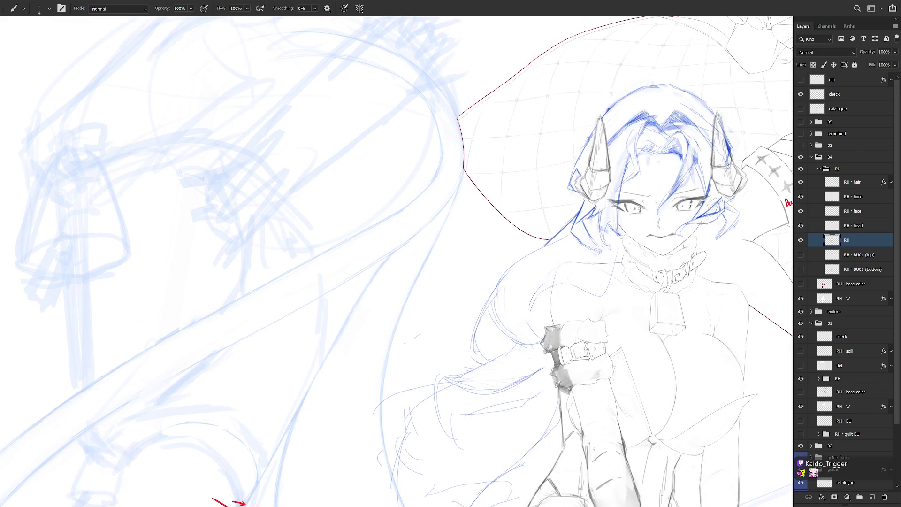
scroll(522, 363, up, 3)
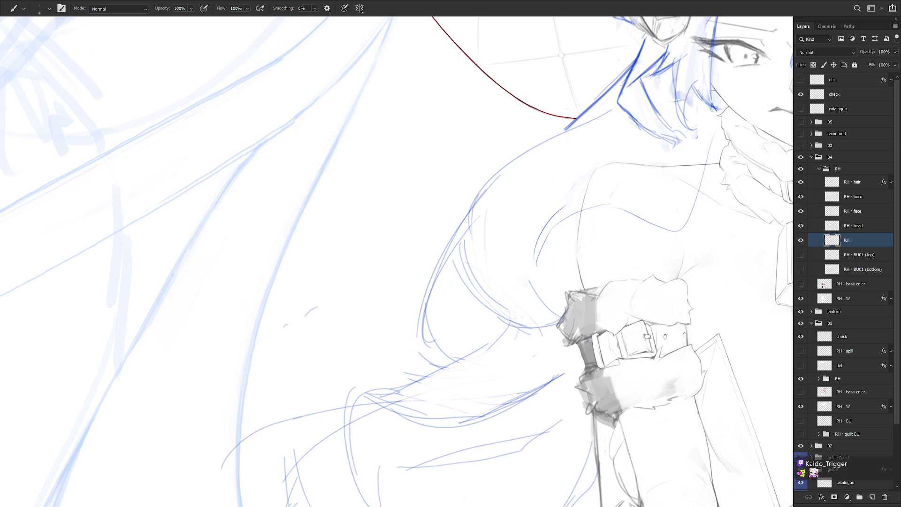
mouse_move(581, 321)
mouse_down()
mouse_move(521, 314)
mouse_move(508, 331)
mouse_move(509, 322)
mouse_move(526, 333)
mouse_up()
key(e)
key(b)
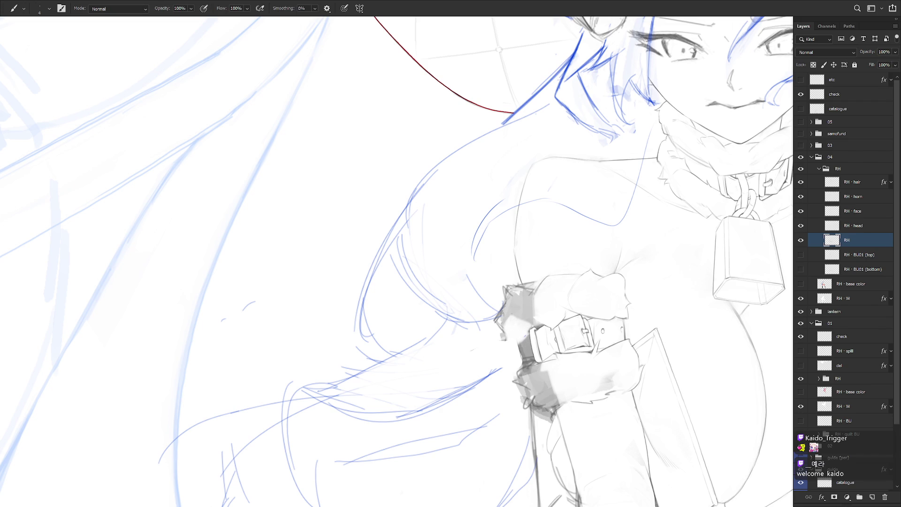
key(l)
mouse_move(516, 335)
mouse_down()
mouse_move(529, 362)
mouse_move(535, 328)
mouse_up()
key(b)
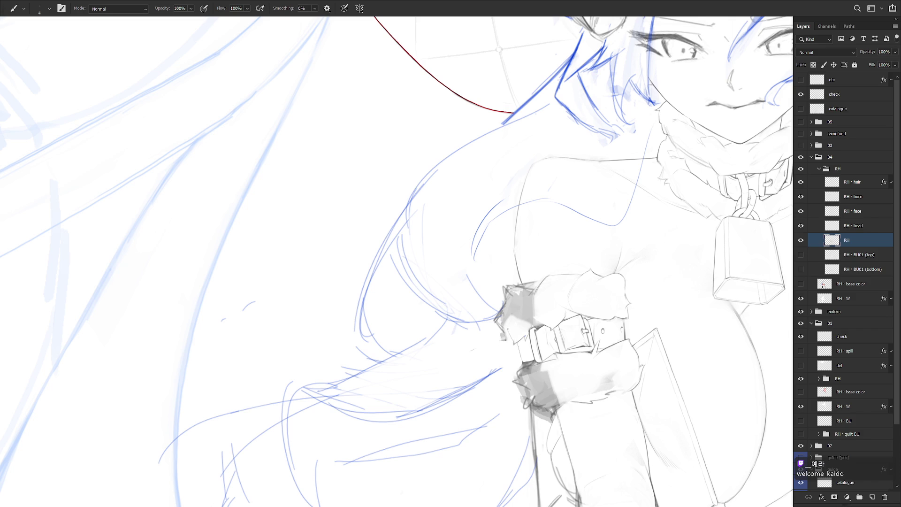
Step: Paint lighter over the cuff's left-edge shading, erase some grey, then activate the RH · hair layer
mouse_move(499, 305)
mouse_down()
mouse_move(499, 341)
mouse_move(497, 305)
mouse_move(498, 325)
mouse_up()
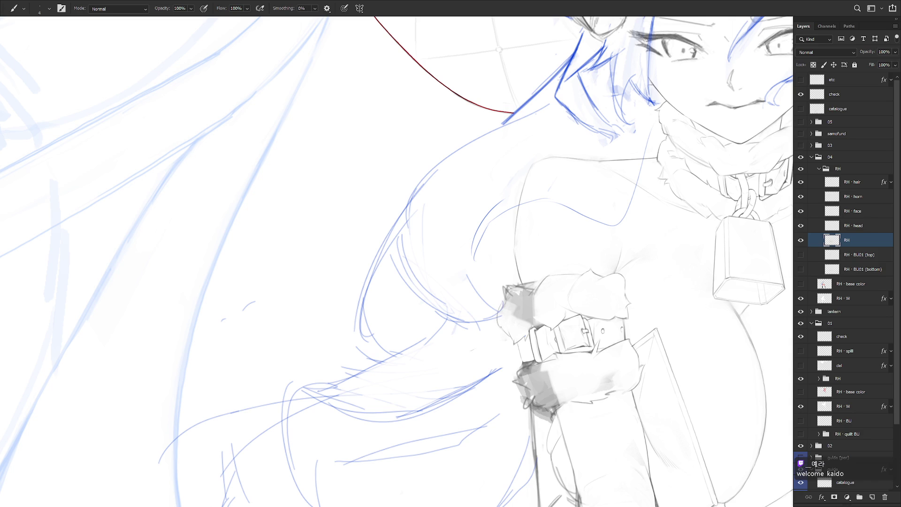
key(e)
mouse_move(514, 287)
mouse_down()
mouse_move(513, 322)
mouse_move(506, 286)
mouse_up()
key(b)
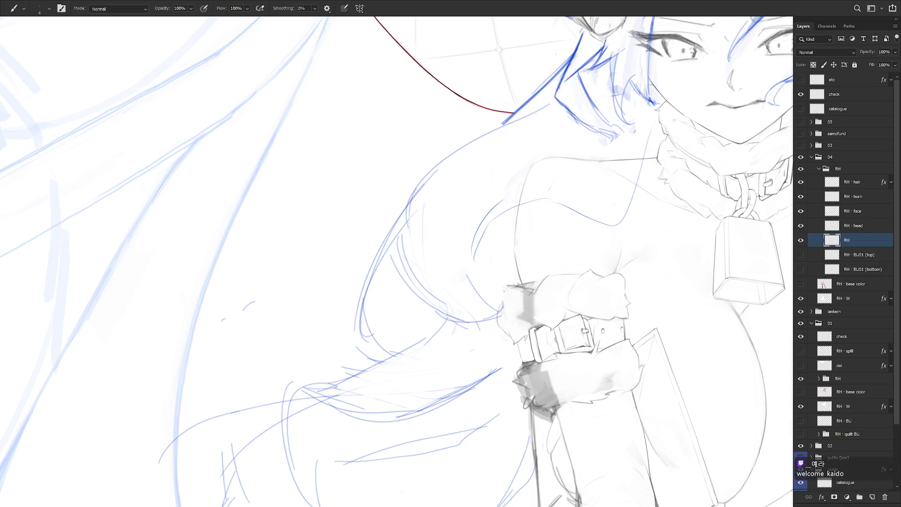
click(861, 186)
key(l)
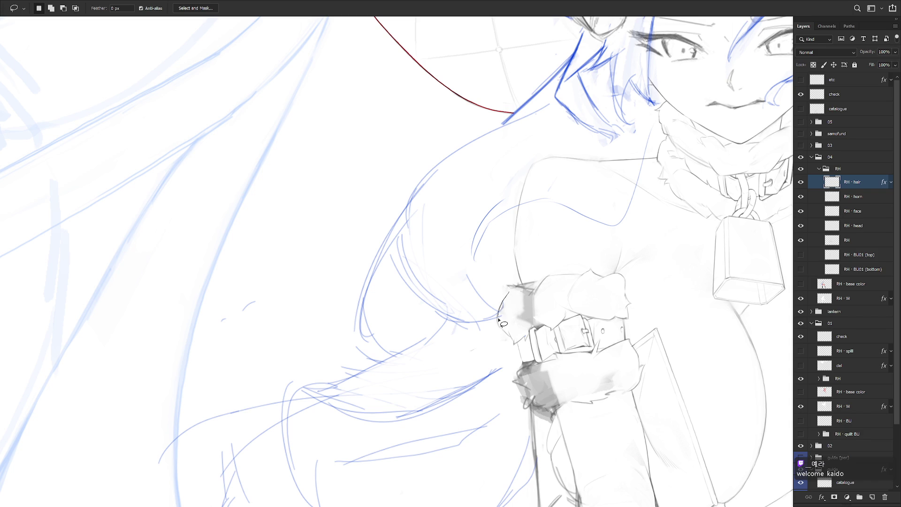
mouse_move(514, 292)
mouse_down()
mouse_move(503, 331)
mouse_move(519, 324)
mouse_up()
key(ctrl+minus)
key(ctrl+minus)
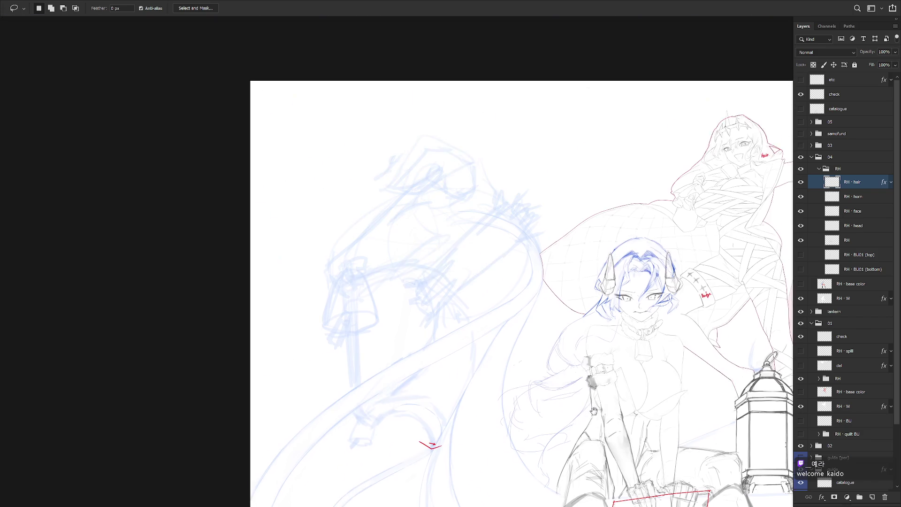
key(b)
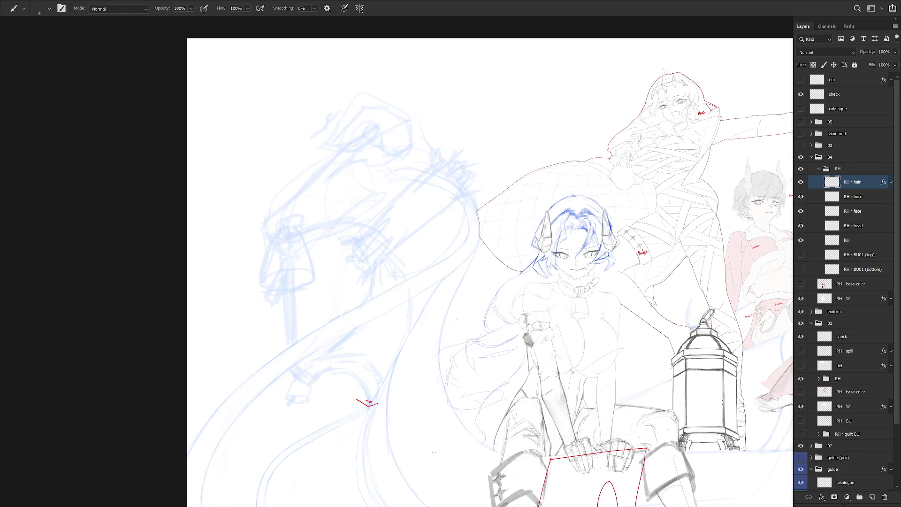
click(866, 239)
scroll(524, 340, up, 5)
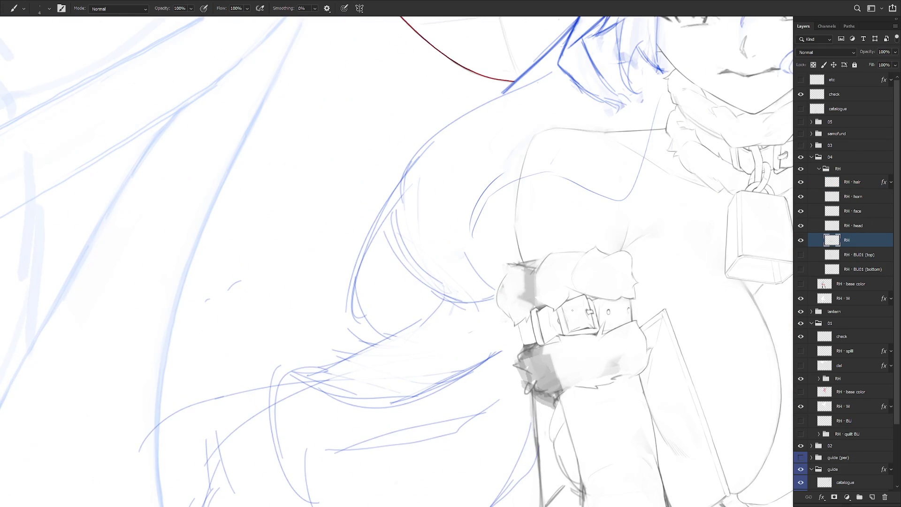
scroll(573, 341, down, 5)
scroll(546, 308, up, 5)
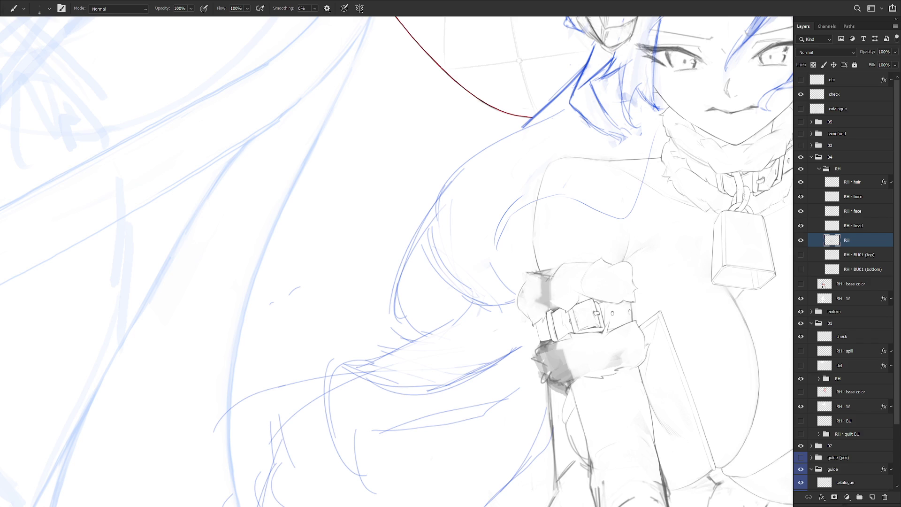
Step: Draw a short dark line beside the belt and sample the colour near it
drag(530, 329, 522, 364)
key(ctrl+z)
alt+click(522, 360)
key(l)
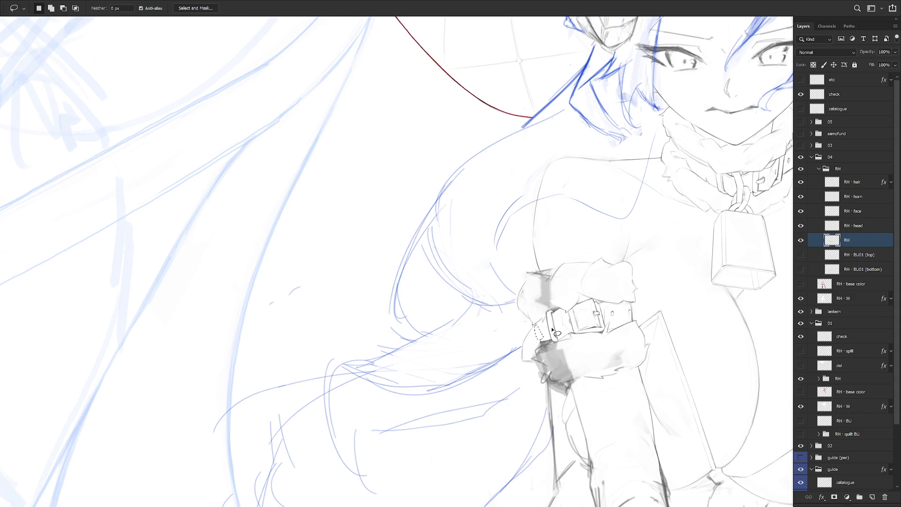
drag(562, 320, 547, 319)
key(e)
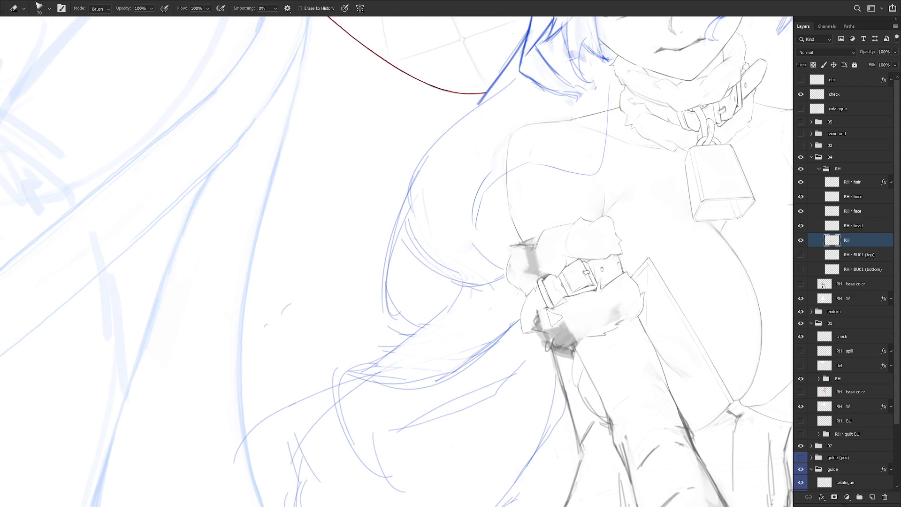
key(b)
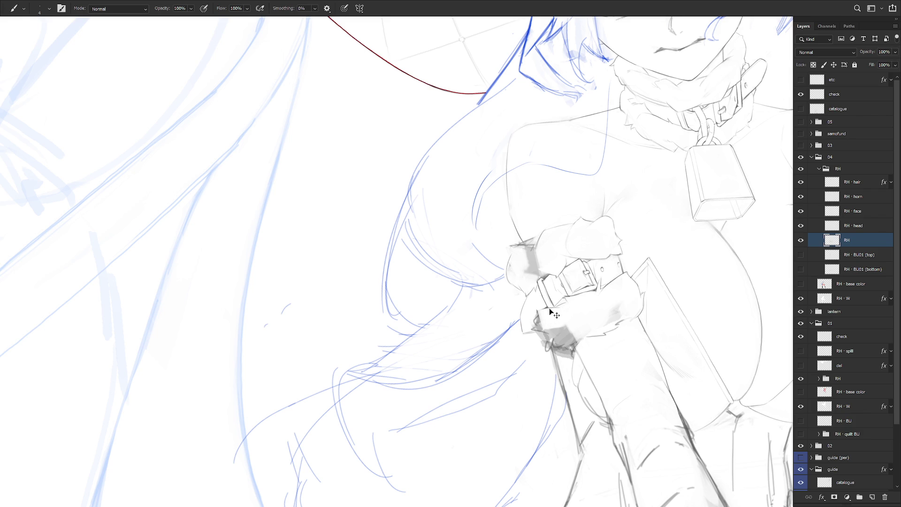
Step: Rotate the view so the horn sits top right and erase the sleeve's grey shading
key(r)
drag(553, 308, 568, 329)
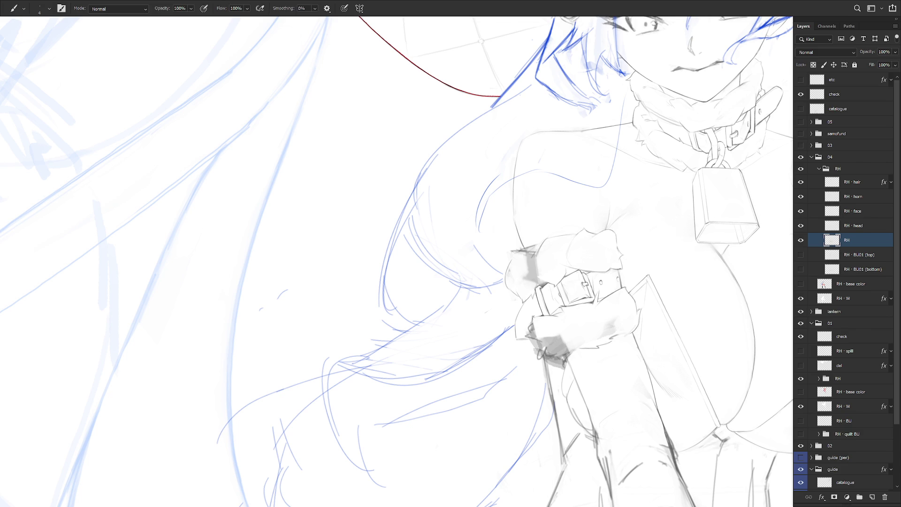
key(r)
drag(539, 282, 481, 340)
key(e)
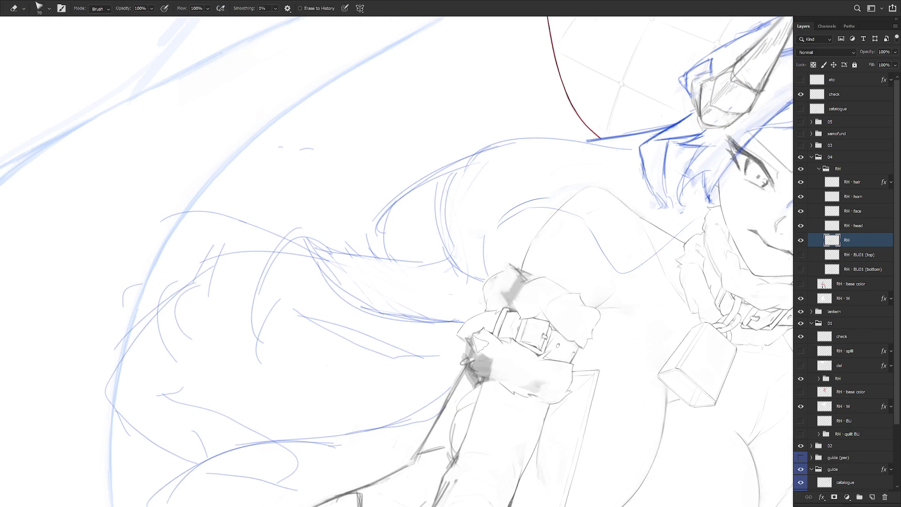
drag(480, 345, 479, 357)
key(b)
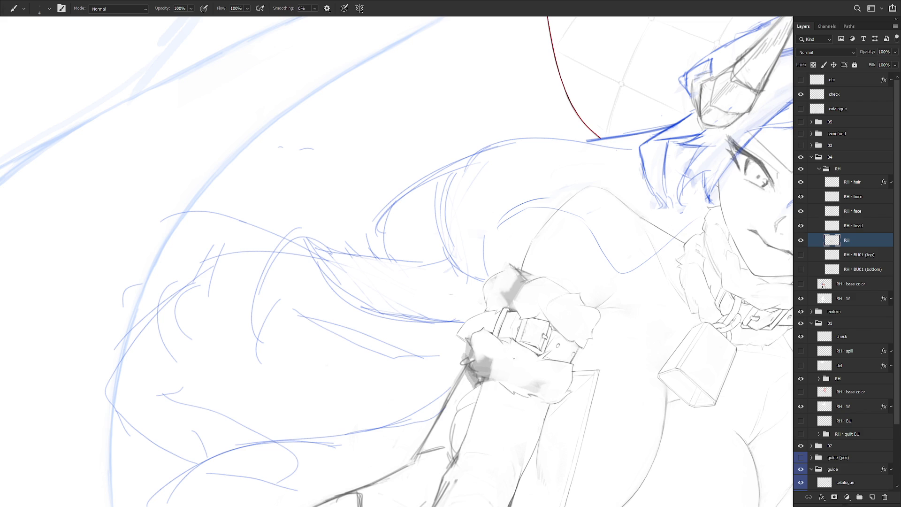
Step: Rotate the view back near the original angle and keep erasing the remaining cuff shading
mouse_move(488, 342)
mouse_down()
mouse_move(469, 329)
mouse_move(488, 342)
mouse_up()
key(r)
key(e)
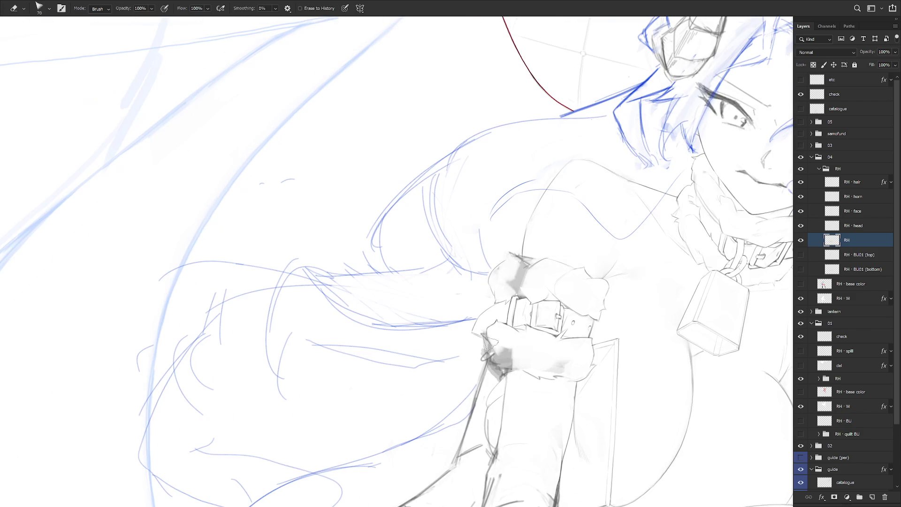
key(b)
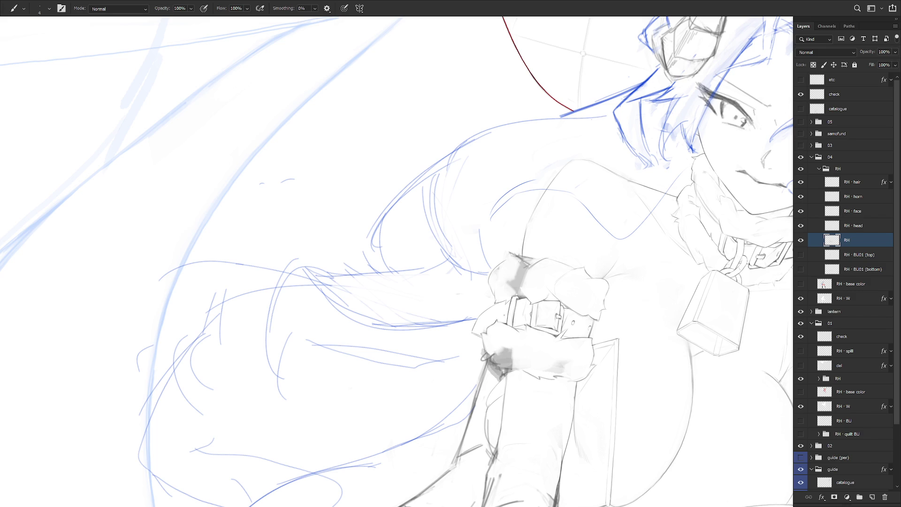
key(r)
mouse_move(516, 380)
mouse_down()
mouse_move(453, 238)
mouse_move(552, 287)
mouse_move(447, 221)
mouse_move(474, 264)
mouse_up()
key(e)
key(r)
key(b)
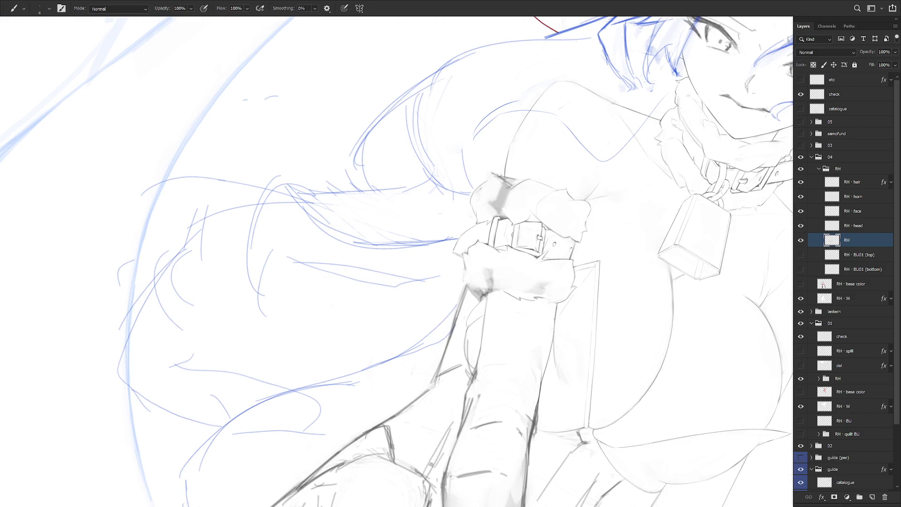
Step: Rotate the view about 125° counter-clockwise until the arm and bell stand upright
key(r)
mouse_move(477, 276)
mouse_down()
mouse_move(470, 263)
mouse_move(431, 302)
mouse_up()
key(e)
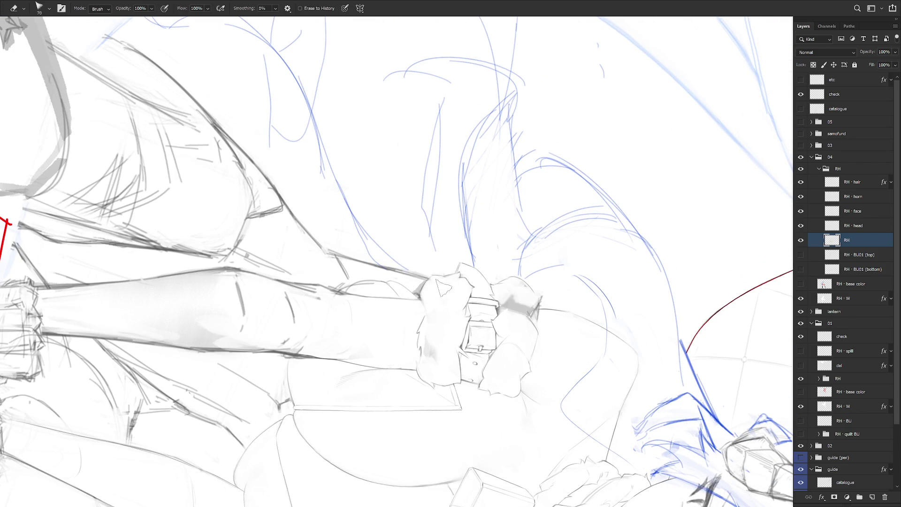
key(Escape)
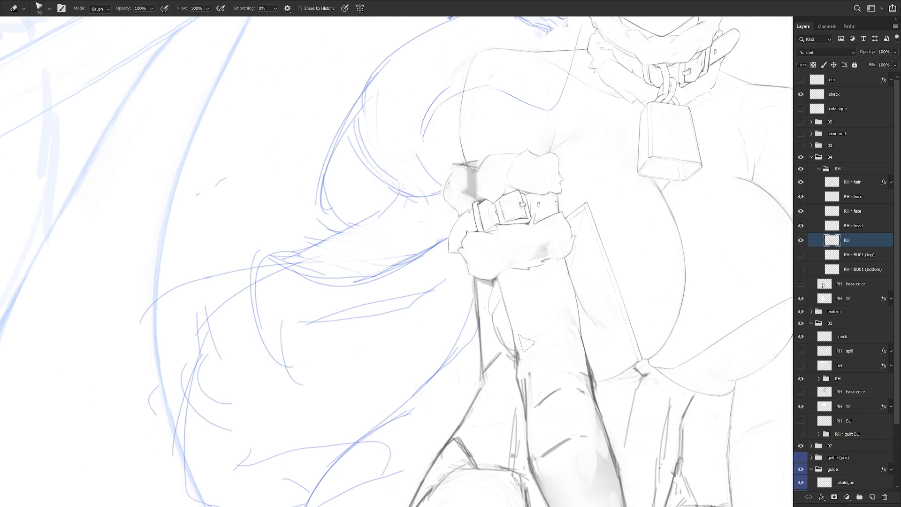
key(b)
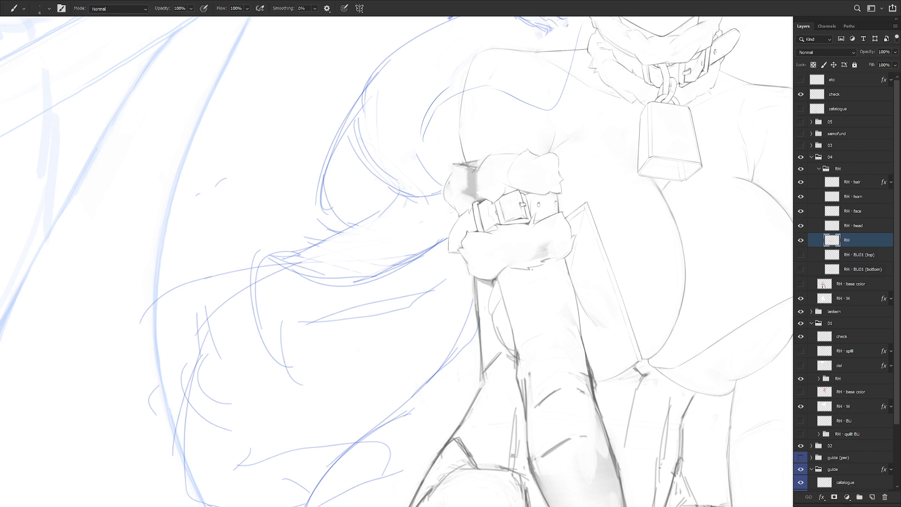
key(r)
mouse_move(489, 387)
mouse_down()
mouse_move(556, 342)
mouse_move(540, 235)
mouse_move(492, 155)
mouse_move(451, 118)
mouse_move(530, 267)
mouse_move(422, 428)
mouse_move(446, 303)
mouse_move(475, 352)
mouse_move(465, 357)
mouse_move(610, 140)
mouse_up()
key(r)
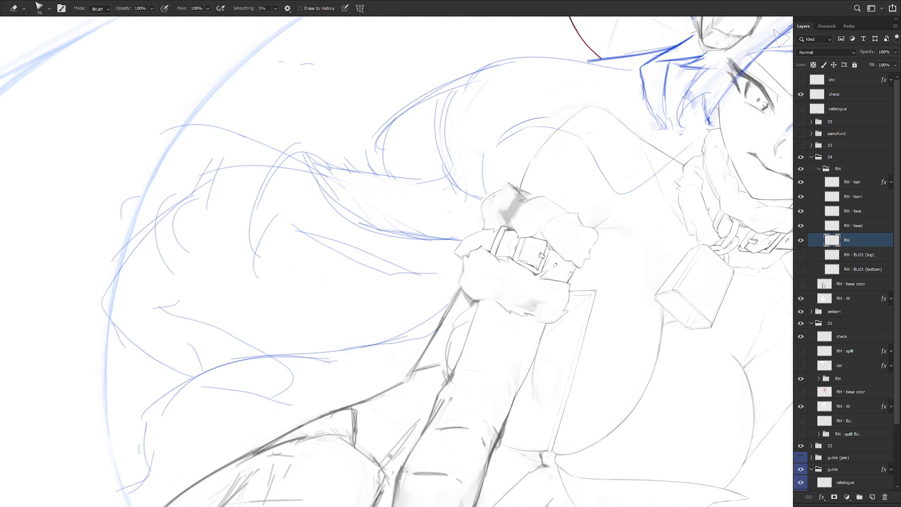
mouse_move(488, 267)
mouse_down()
mouse_move(469, 296)
mouse_move(474, 328)
mouse_move(450, 261)
mouse_move(500, 256)
mouse_up()
key(b)
key(r)
key(l)
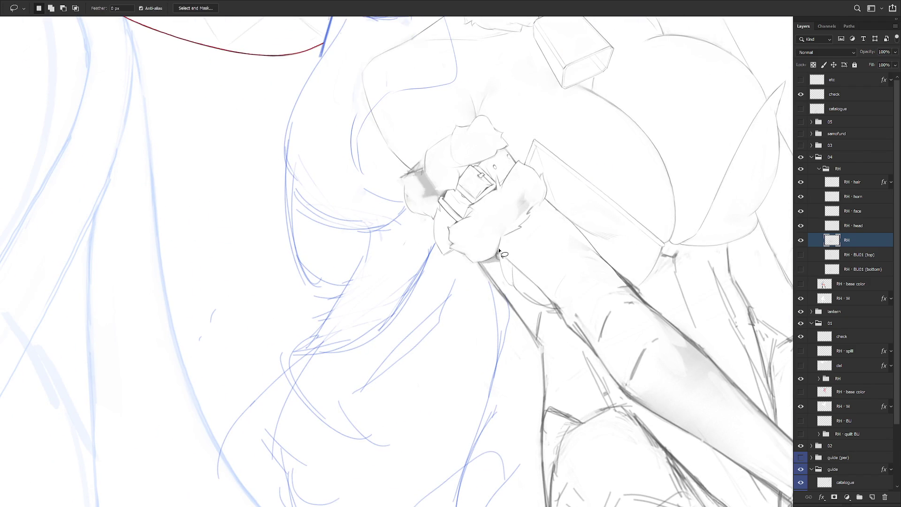
key(b)
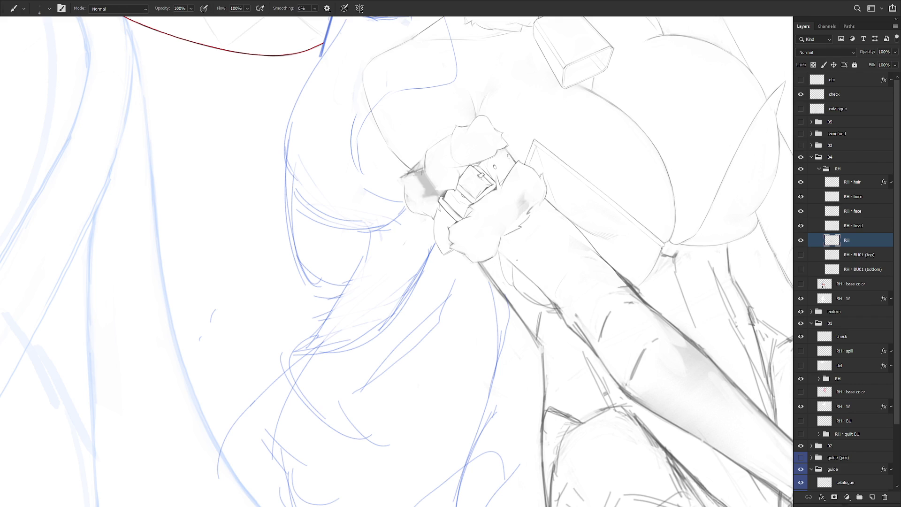
drag(509, 264, 521, 317)
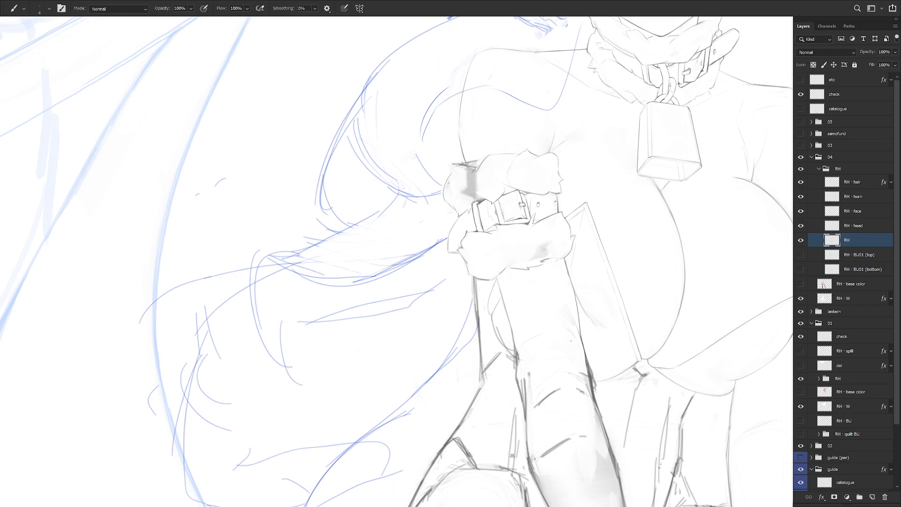
Step: Turn the canvas clockwise and redraw a short stroke on the arm outline
key(r)
mouse_move(571, 341)
mouse_down()
mouse_move(451, 262)
mouse_move(444, 310)
mouse_up()
key(e)
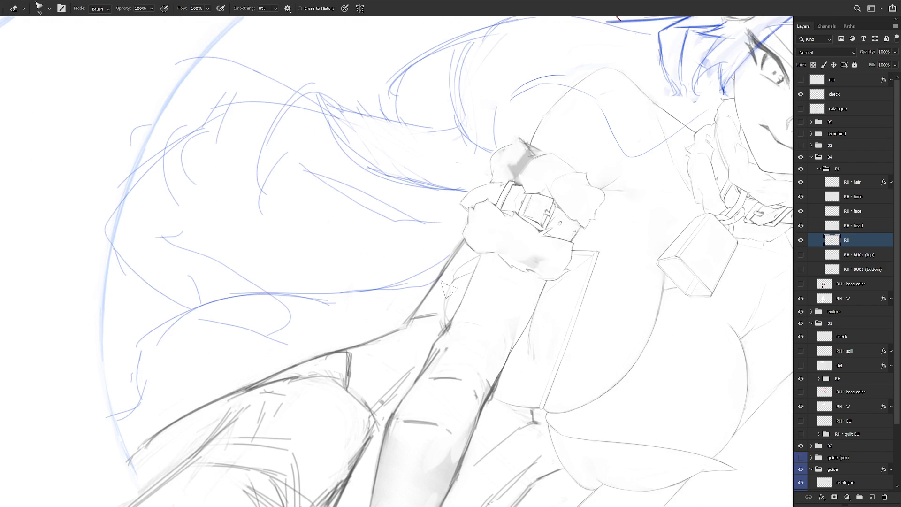
key(b)
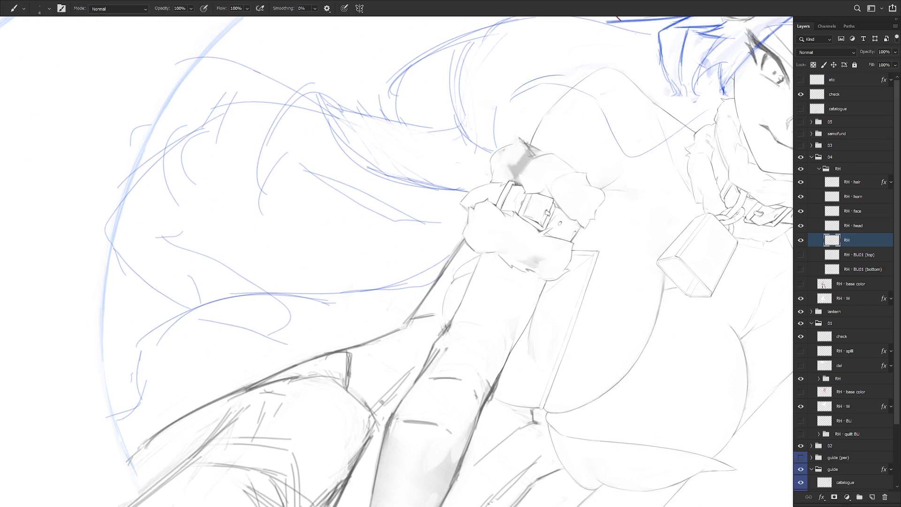
drag(446, 293, 444, 310)
Step: Lasso the small stray patch beside the arm, clear it and deselect
key(l)
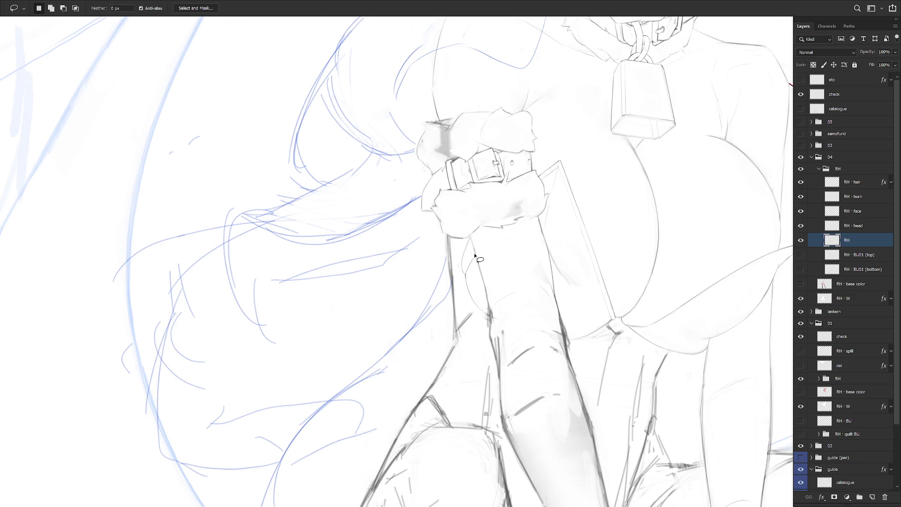
scroll(610, 243, up, 1)
key(b)
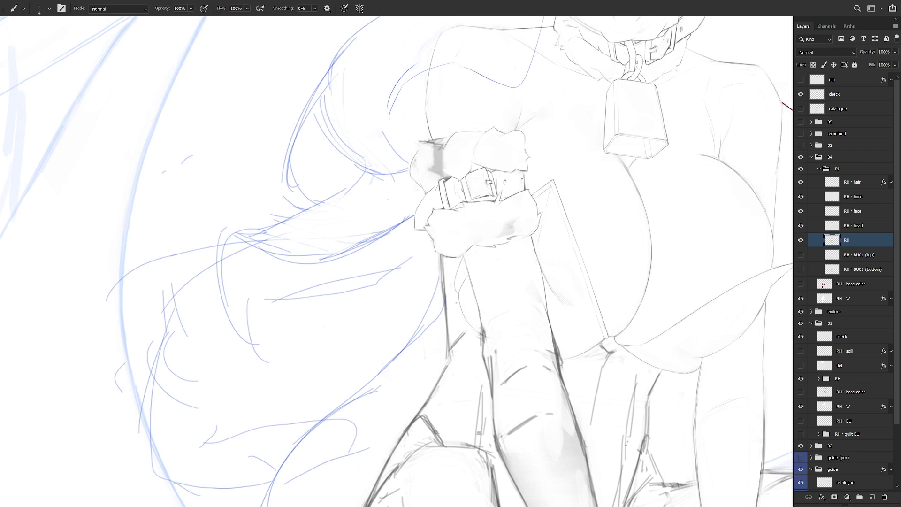
key(l)
mouse_move(471, 275)
mouse_down()
mouse_move(462, 288)
mouse_move(468, 275)
mouse_up()
key(ctrl+d)
key(b)
Step: Rotate the canvas through several angles around the arm cuff, ending upright on the whole head
scroll(536, 324, down, 3)
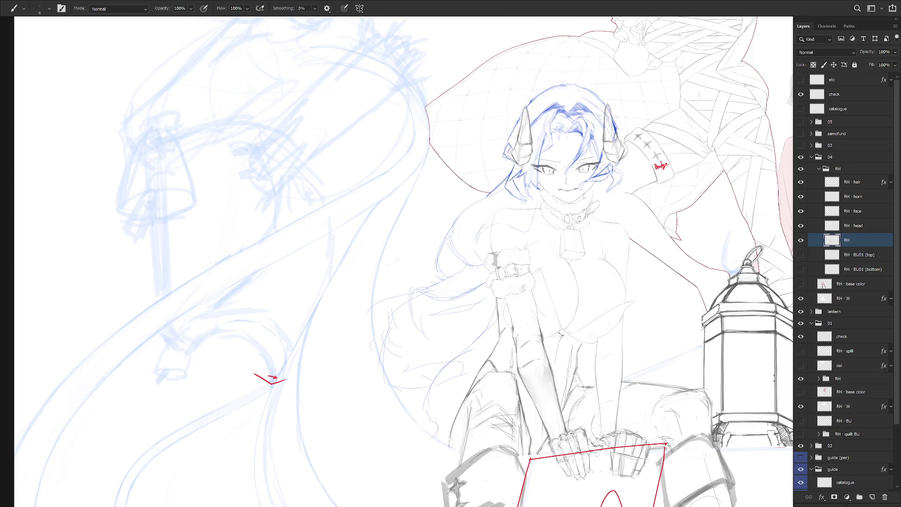
scroll(514, 318, up, 3)
drag(514, 319, 544, 263)
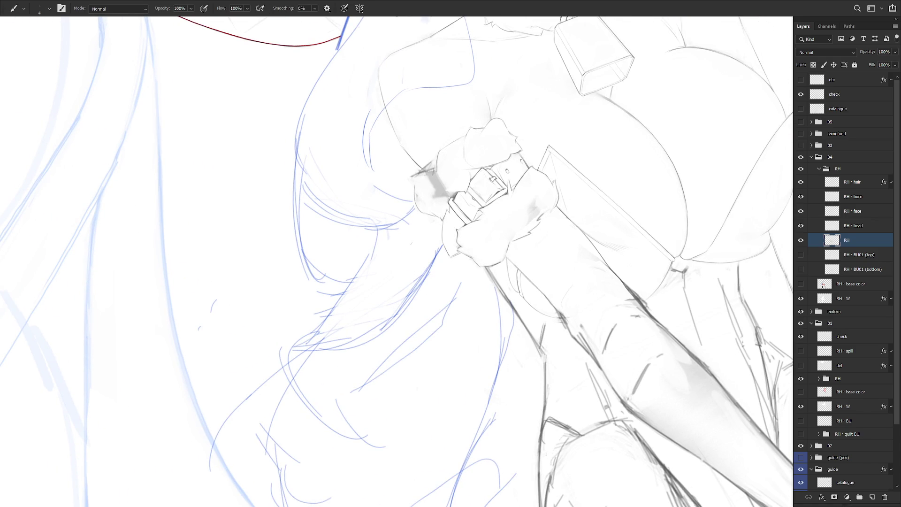
drag(516, 281, 508, 308)
mouse_move(506, 268)
mouse_down()
mouse_move(607, 283)
mouse_move(465, 350)
mouse_up()
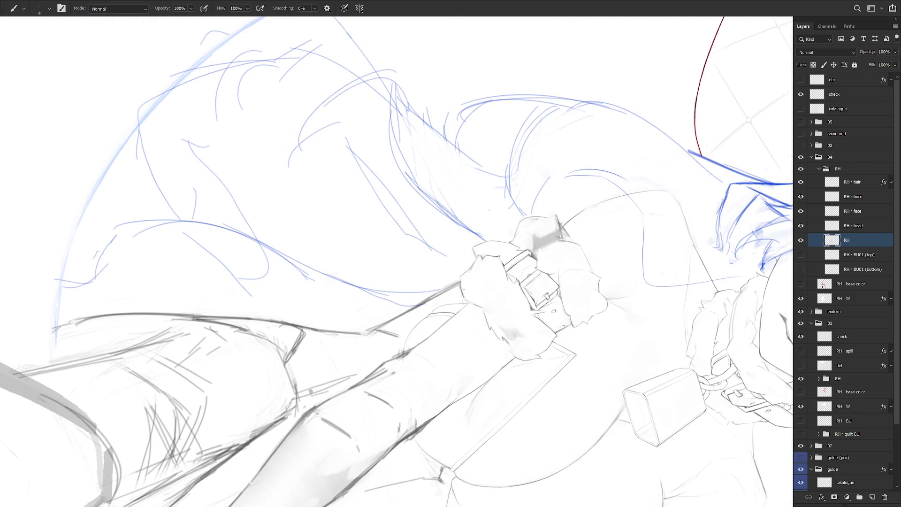
key(l)
drag(474, 307, 486, 333)
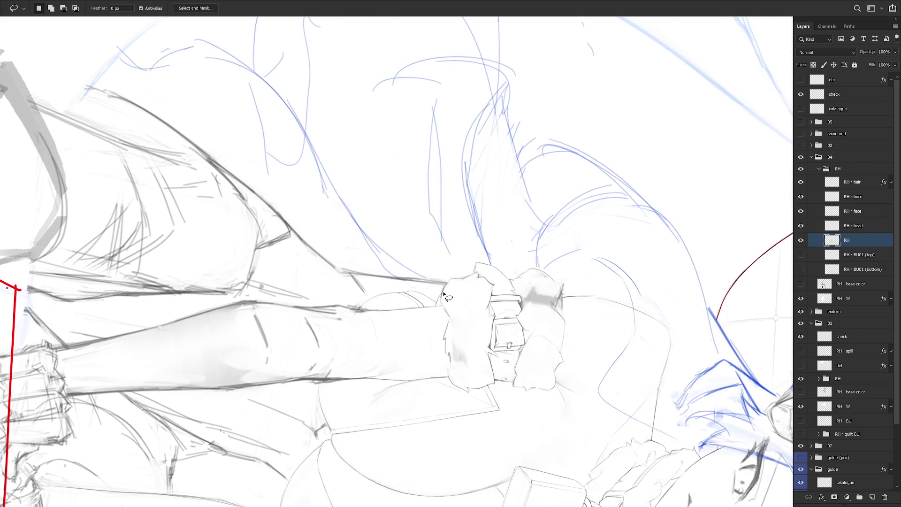
key(b)
key(l)
key(b)
key(e)
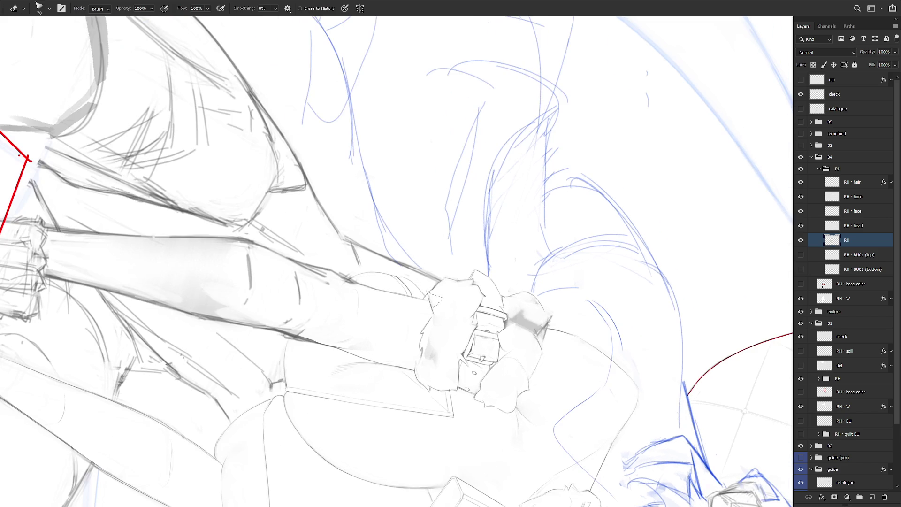
mouse_move(438, 303)
mouse_down()
mouse_move(451, 287)
mouse_move(439, 318)
mouse_up()
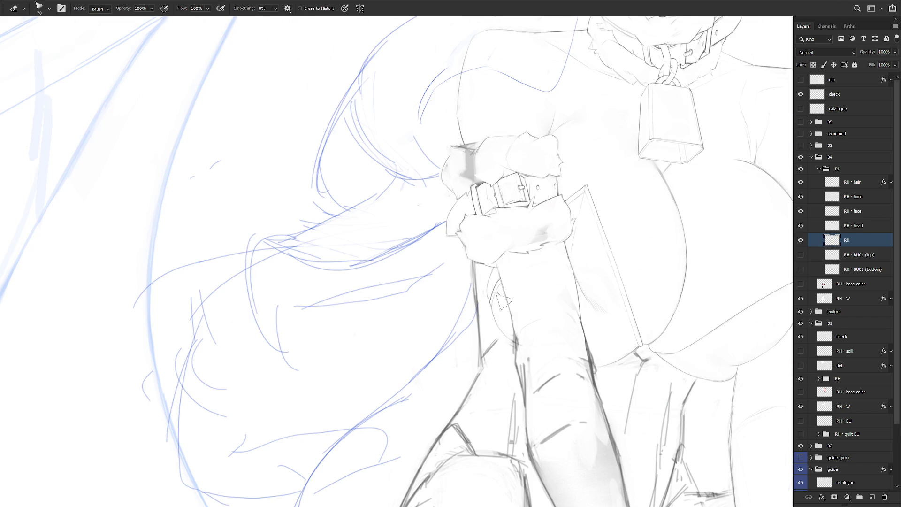
key(b)
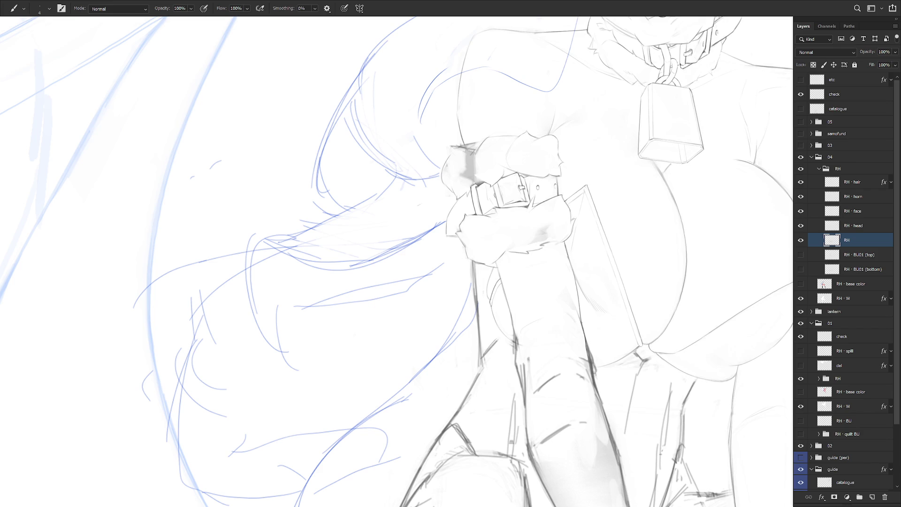
key(e)
key(b)
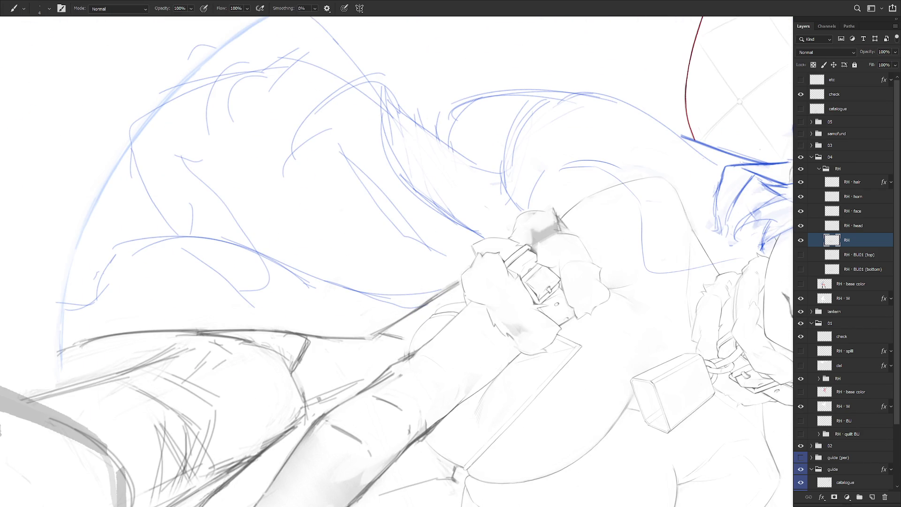
mouse_move(563, 263)
mouse_down()
mouse_move(554, 216)
mouse_move(516, 141)
mouse_up()
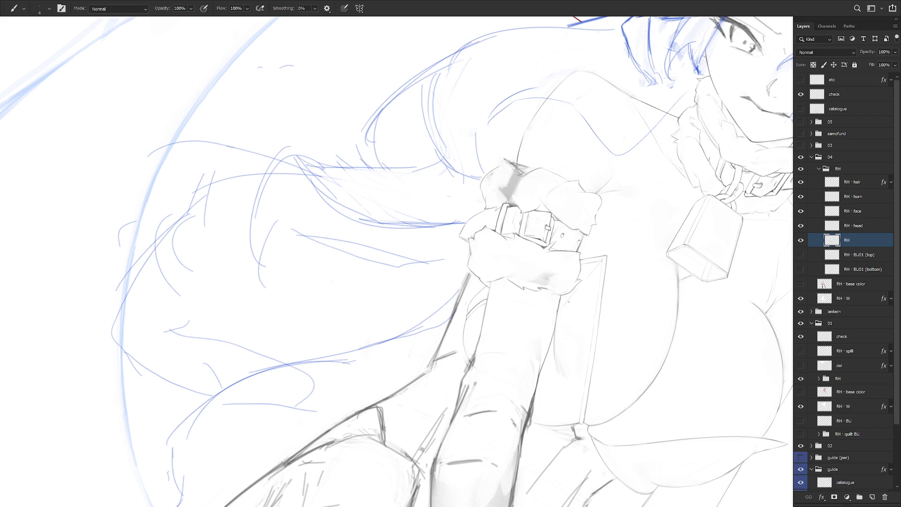
drag(568, 302, 584, 351)
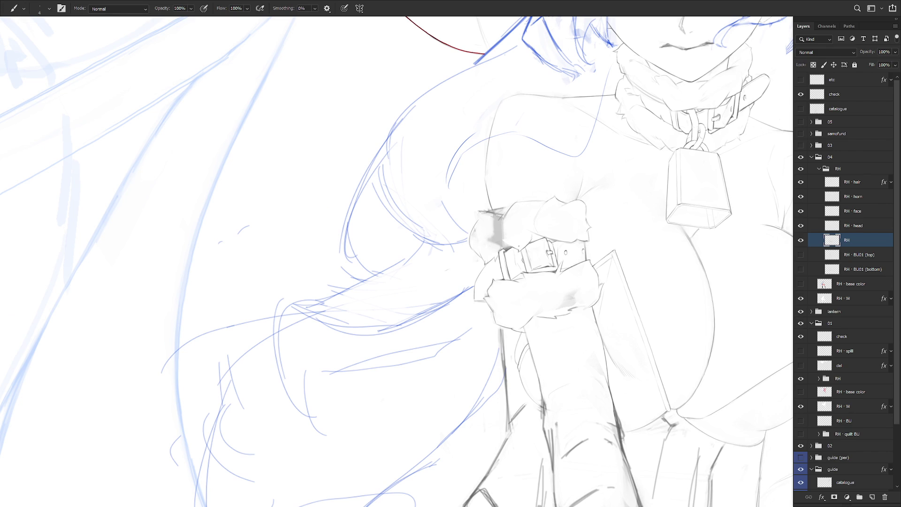
mouse_move(527, 231)
mouse_down()
mouse_move(589, 281)
mouse_move(544, 364)
mouse_up()
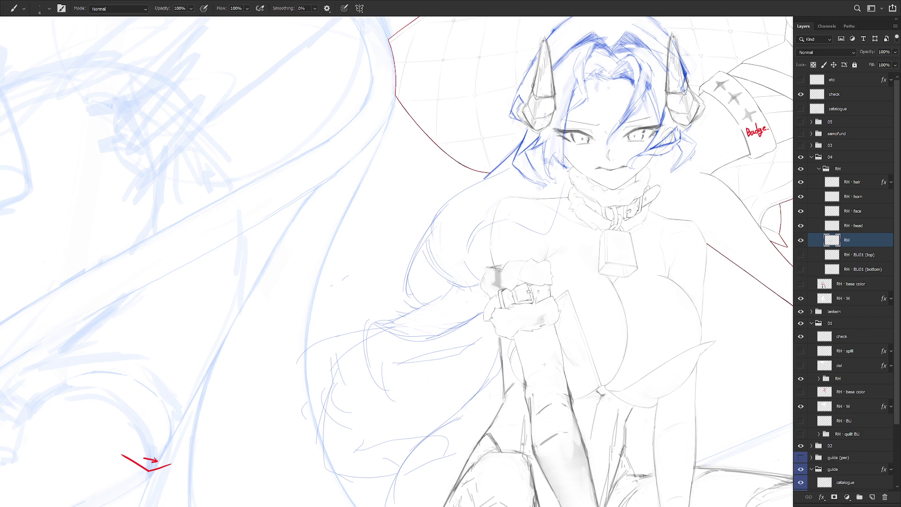
drag(545, 364, 538, 380)
Step: Erase the grey smudges from the cuff's left fur edge
key(e)
mouse_move(496, 287)
mouse_down()
mouse_move(491, 298)
mouse_move(516, 298)
mouse_move(469, 282)
mouse_up()
scroll(441, 273, up, 5)
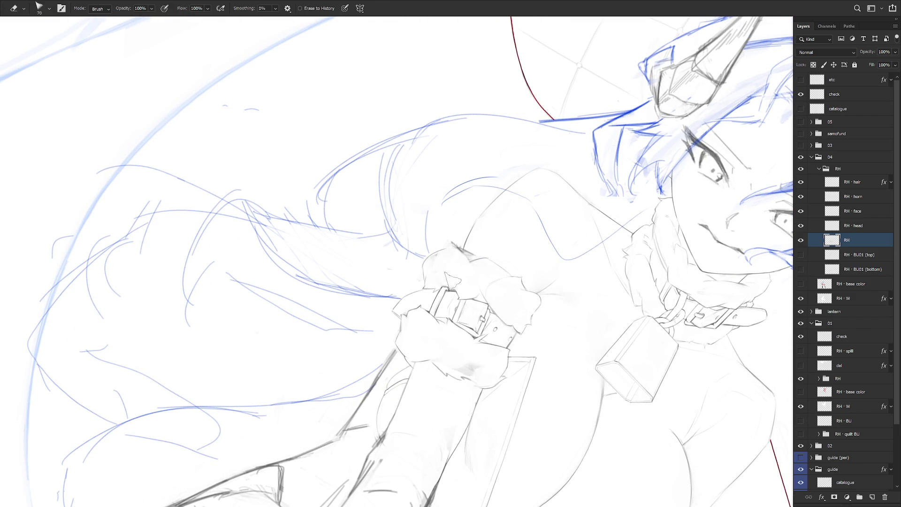
Step: Turn the canvas upside down and back, then lasso a stray area beside the wrist cuff
key(r)
drag(520, 327, 431, 279)
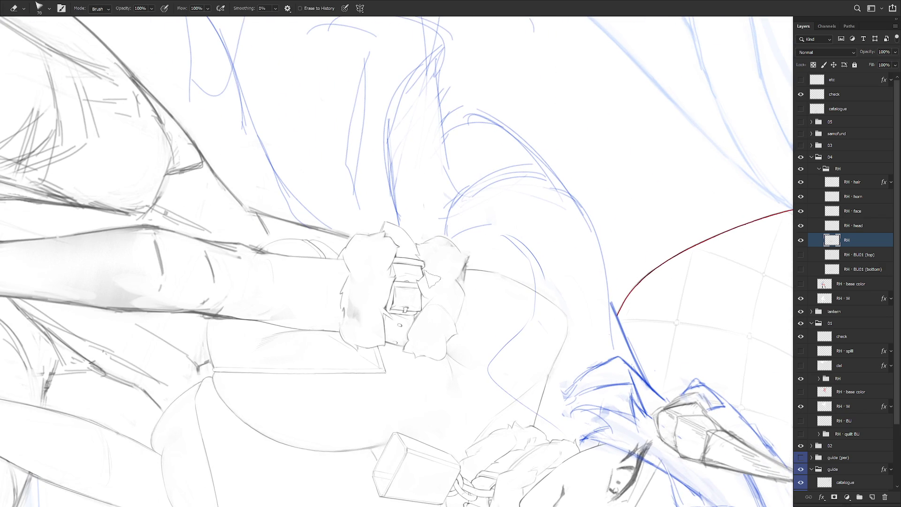
key(b)
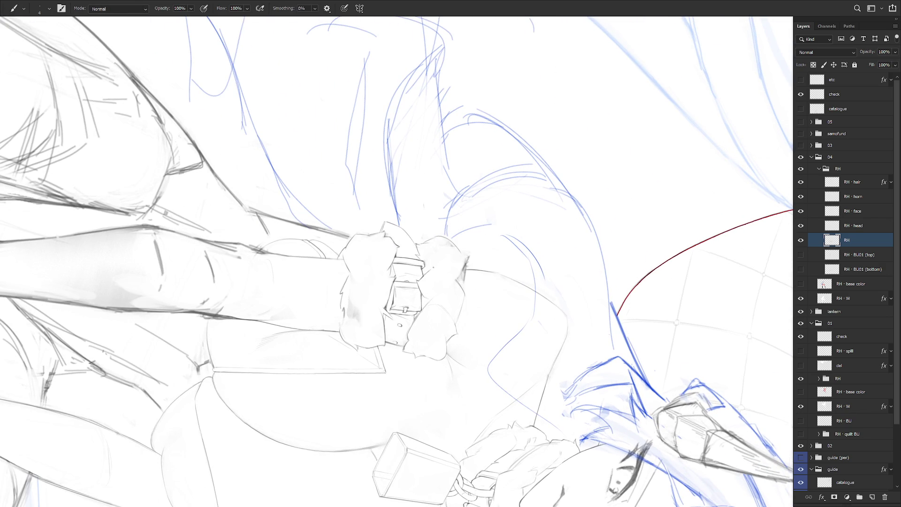
key(r)
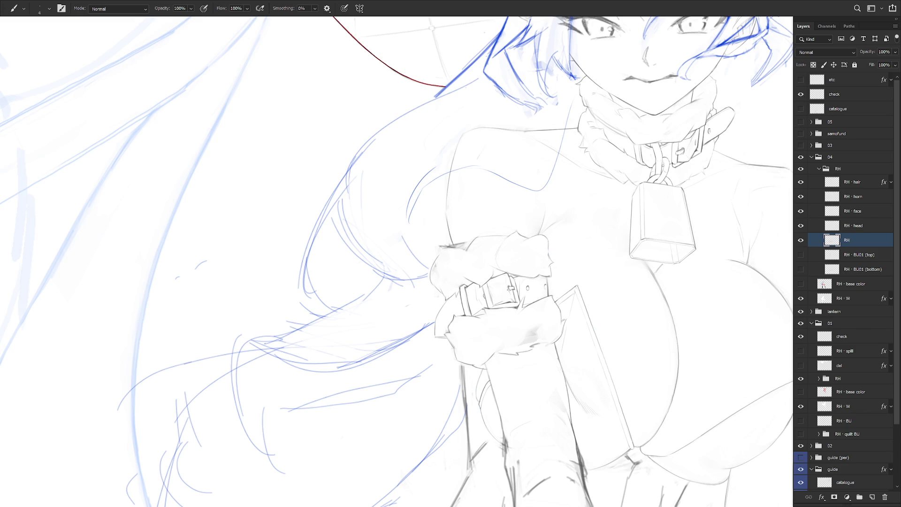
key(l)
mouse_move(452, 290)
mouse_down()
mouse_move(475, 280)
mouse_move(441, 257)
mouse_move(432, 279)
mouse_move(450, 286)
mouse_move(476, 251)
mouse_move(451, 282)
mouse_up()
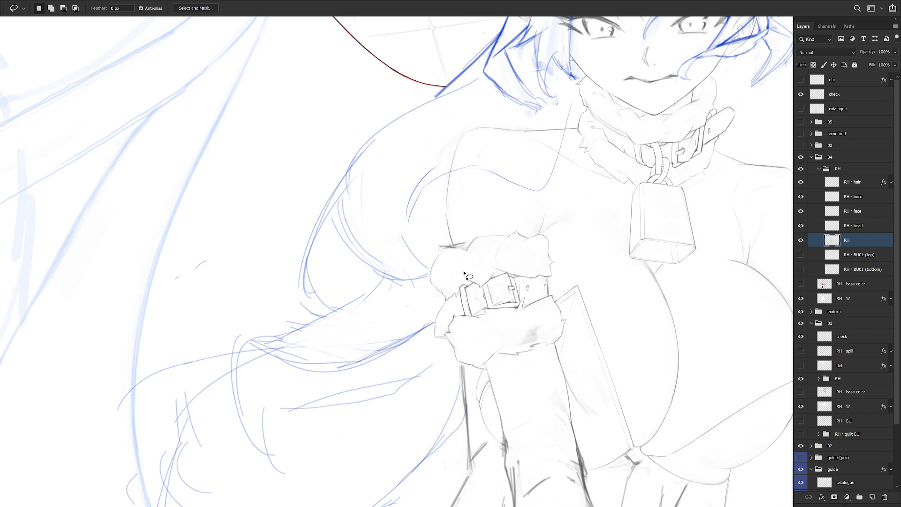
scroll(610, 346, down, 2)
key(b)
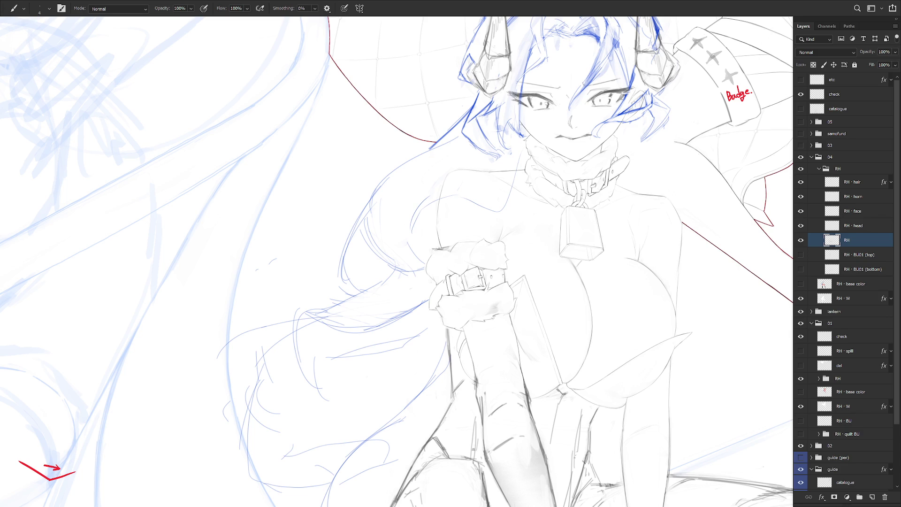
Step: Tilt the canvas about 15° clockwise and zoom out from the cuff
key(l)
key(b)
scroll(511, 308, up, 1)
scroll(516, 300, up, 1)
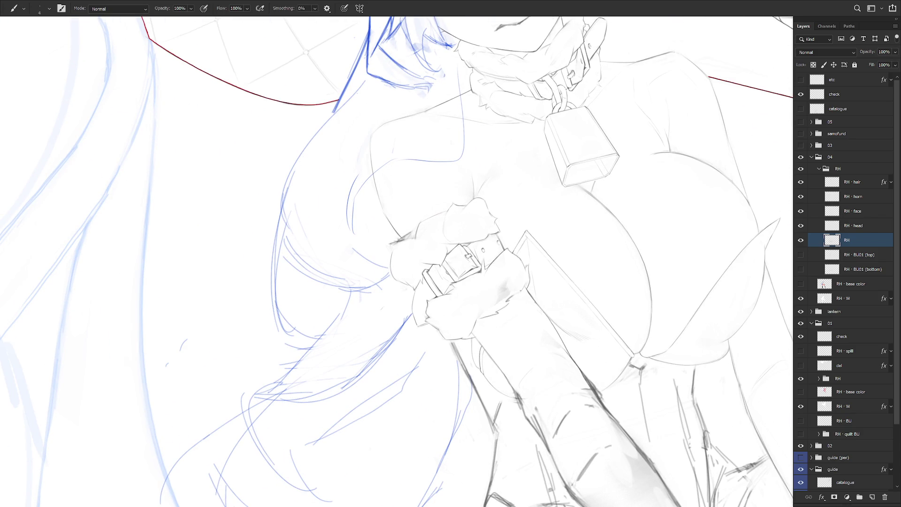
key(l)
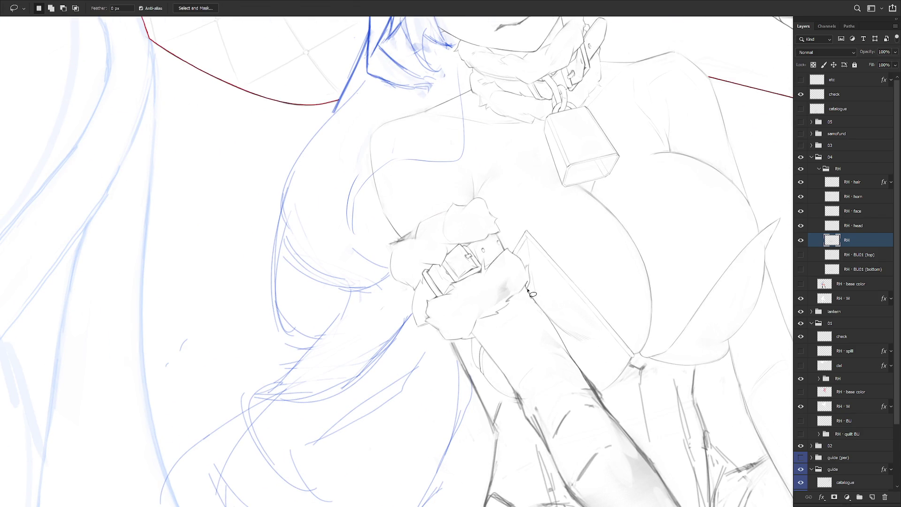
key(b)
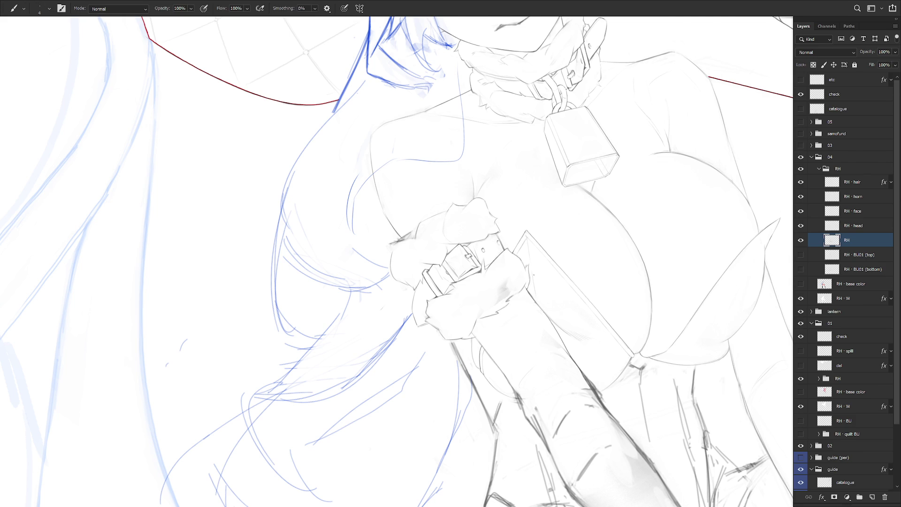
drag(582, 146, 615, 197)
key(l)
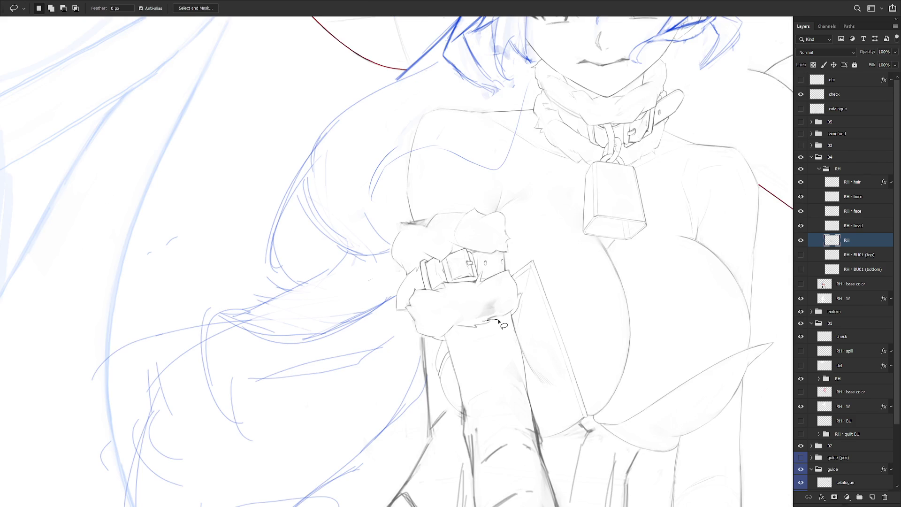
key(b)
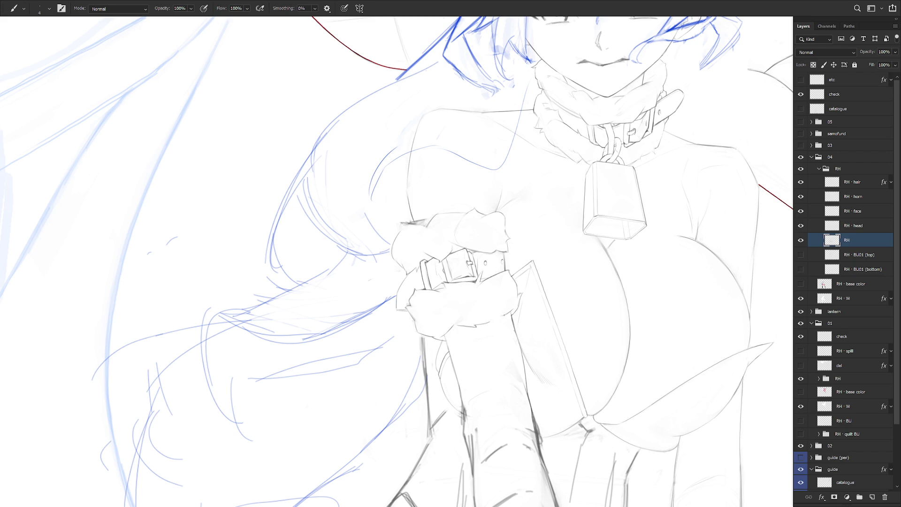
scroll(511, 315, down, 4)
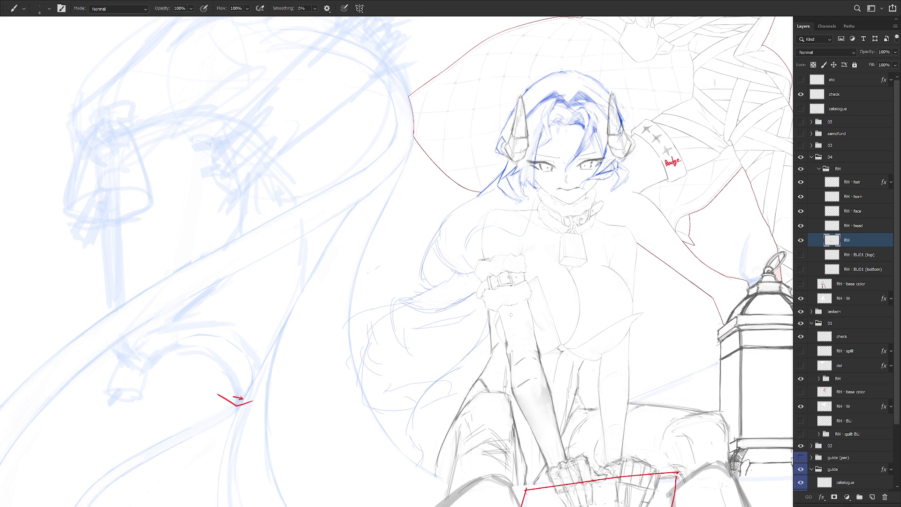
scroll(510, 315, down, 5)
Step: Exit full-screen mode and expand the History panel
key(f)
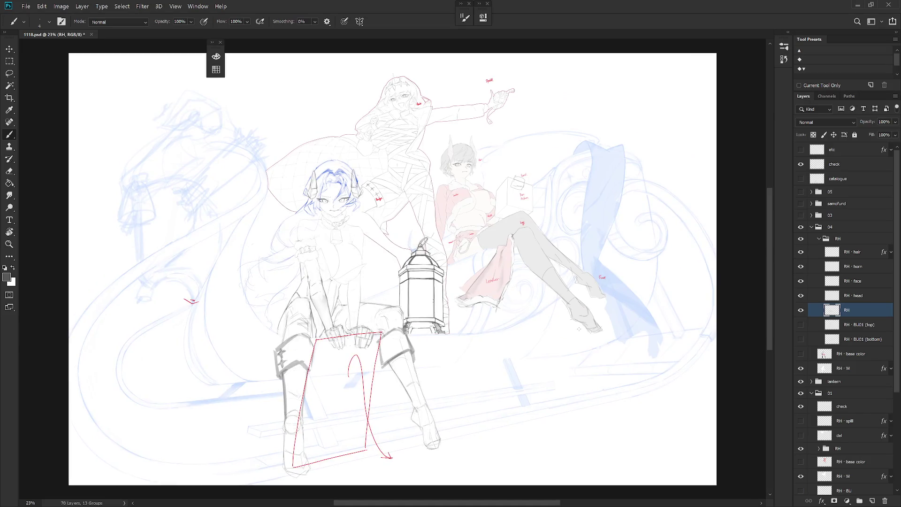
click(790, 33)
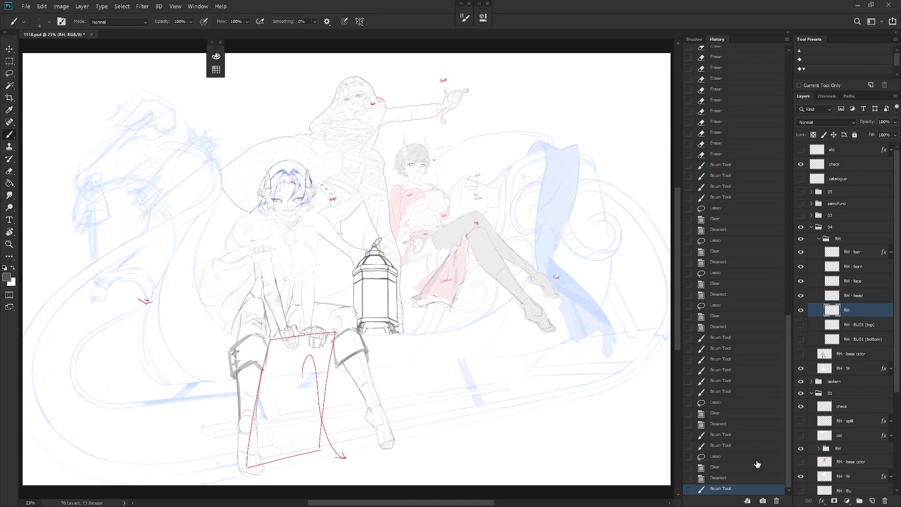
drag(487, 371, 592, 382)
scroll(703, 159, up, 10)
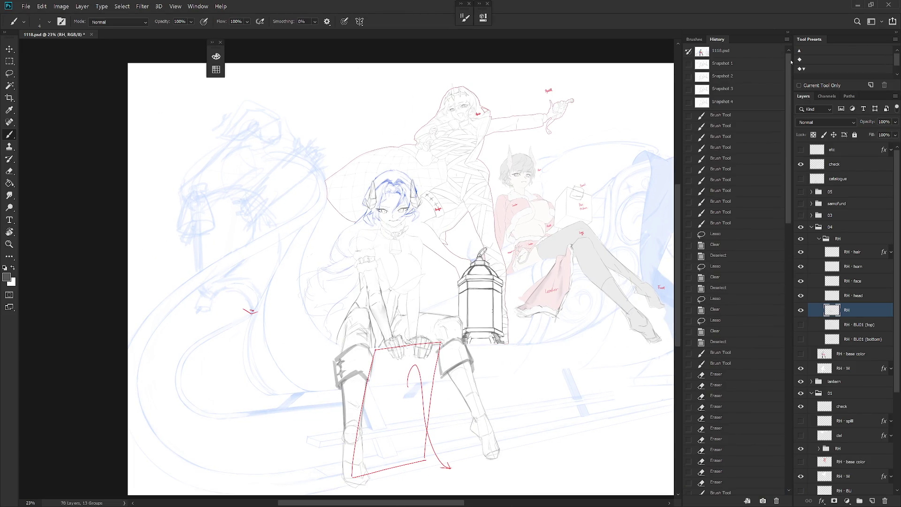
Step: Compare the drawing at Snapshots 3, 4 and 1 in History
click(725, 88)
click(727, 101)
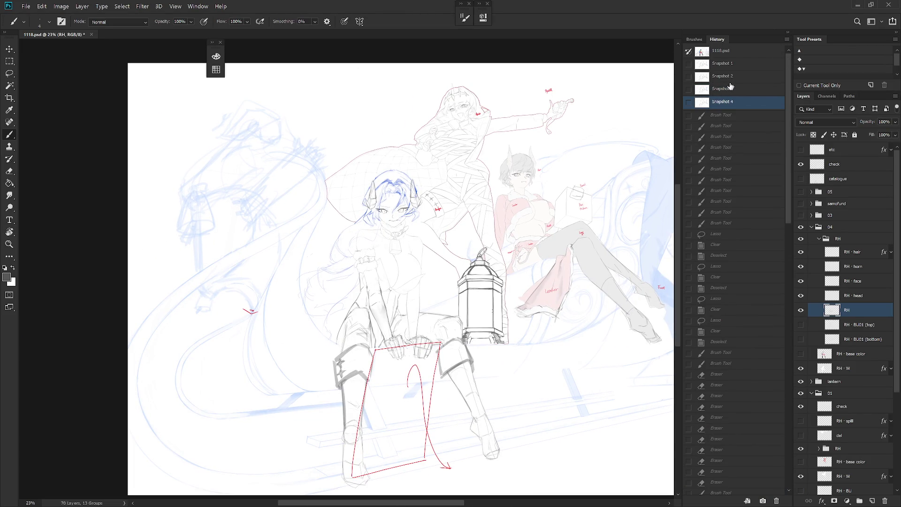
click(728, 67)
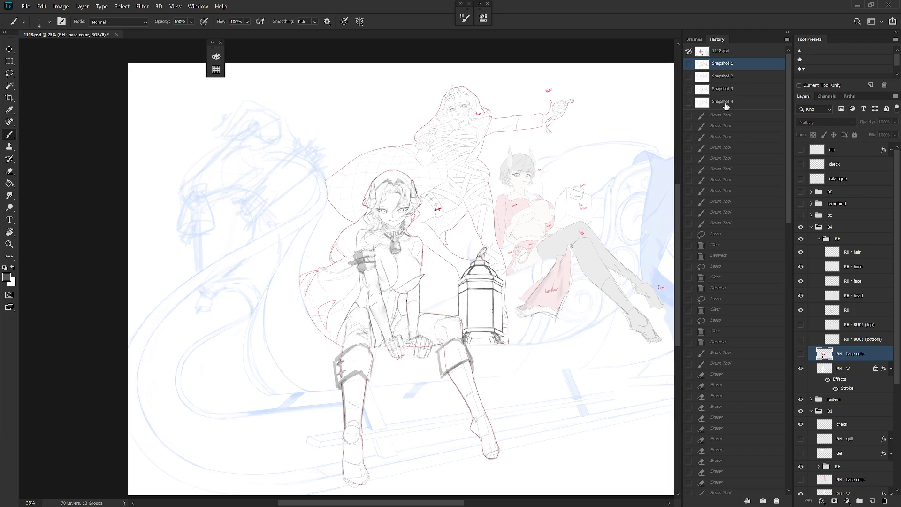
click(726, 106)
click(729, 67)
click(727, 103)
scroll(785, 477, down, 10)
Step: Restore the last Brush Tool state, collapse the History panel and zoom to the armband
click(778, 491)
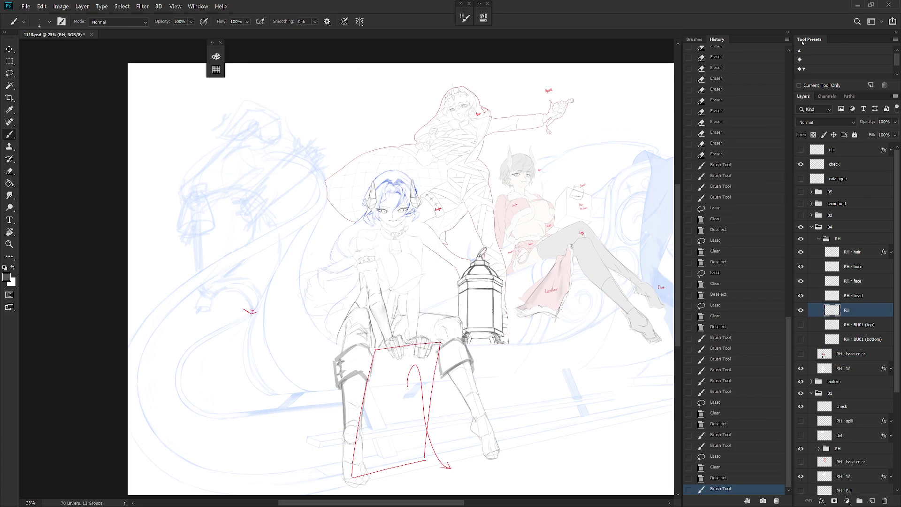
click(789, 33)
mouse_move(490, 277)
mouse_down()
mouse_move(497, 257)
mouse_move(451, 303)
mouse_move(463, 276)
mouse_up()
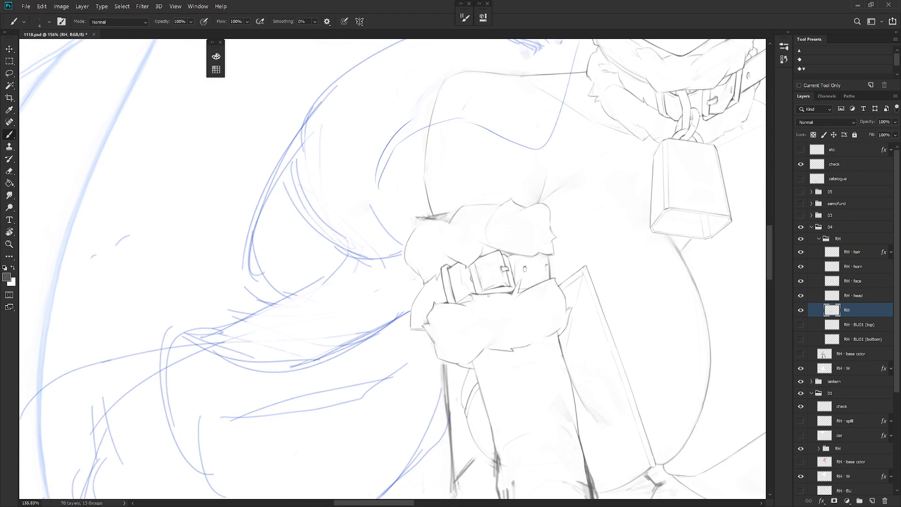
Step: Lasso the hand over the wrist cuff and nudge it slightly up and right with Free Transform
key(l)
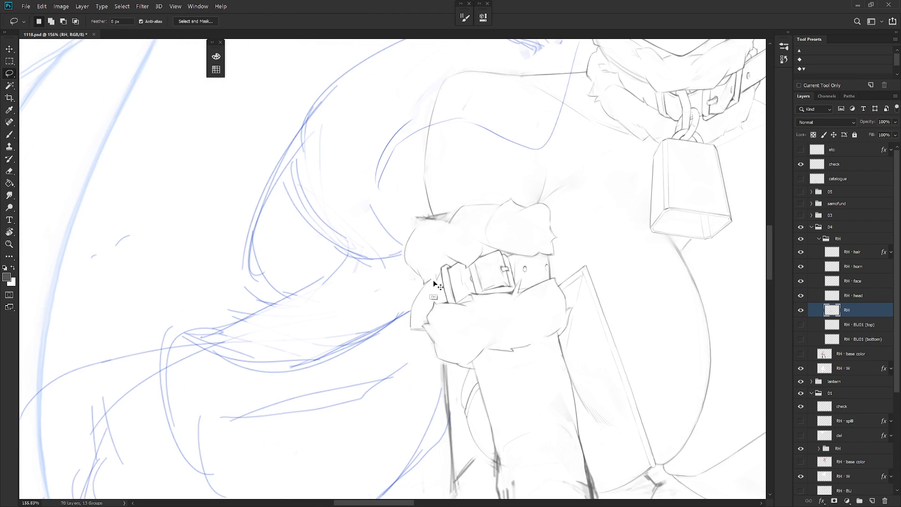
mouse_move(423, 287)
mouse_down()
mouse_move(443, 256)
mouse_move(415, 223)
mouse_move(416, 287)
mouse_move(438, 260)
mouse_up()
key(ctrl+t)
key(Return)
key(e)
key(ctrl+d)
key(b)
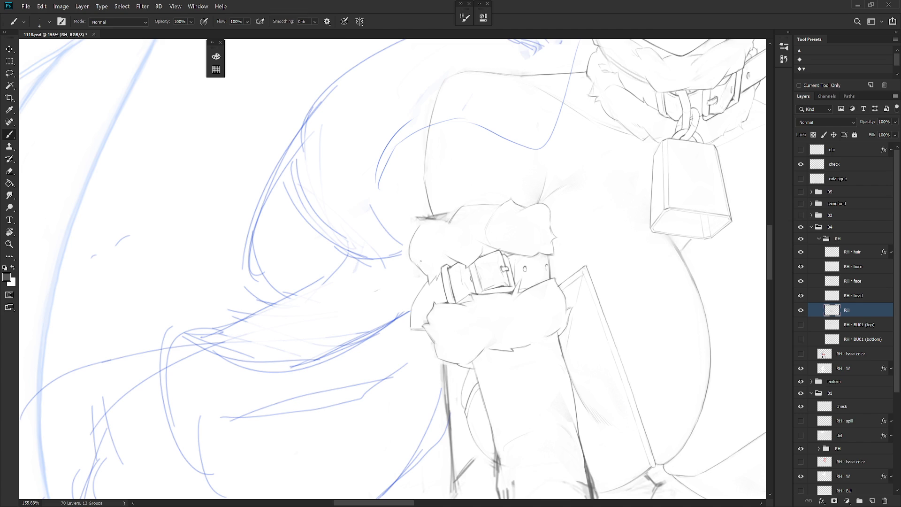
Step: Make a trial freehand selection left of the hand, then discard it
key(l)
mouse_move(426, 281)
mouse_down()
mouse_move(413, 263)
mouse_move(352, 287)
mouse_move(362, 326)
mouse_up()
key(ctrl+d)
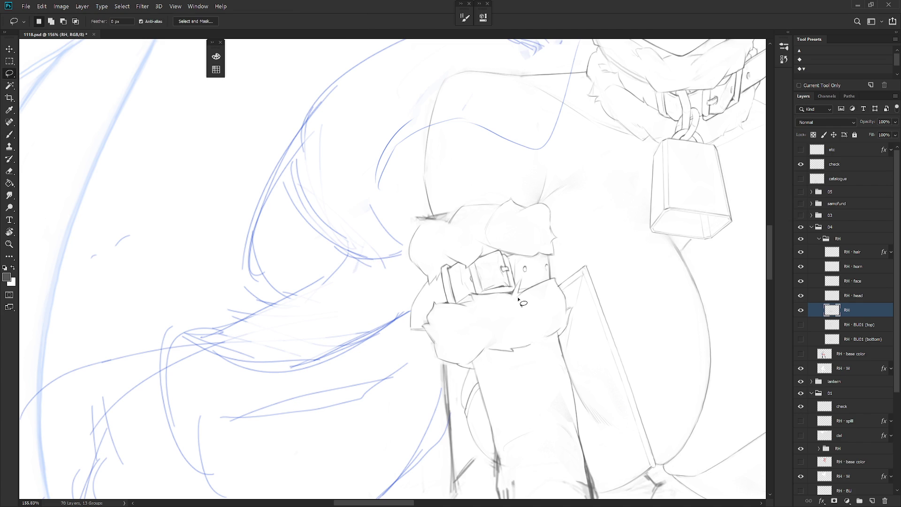
key(b)
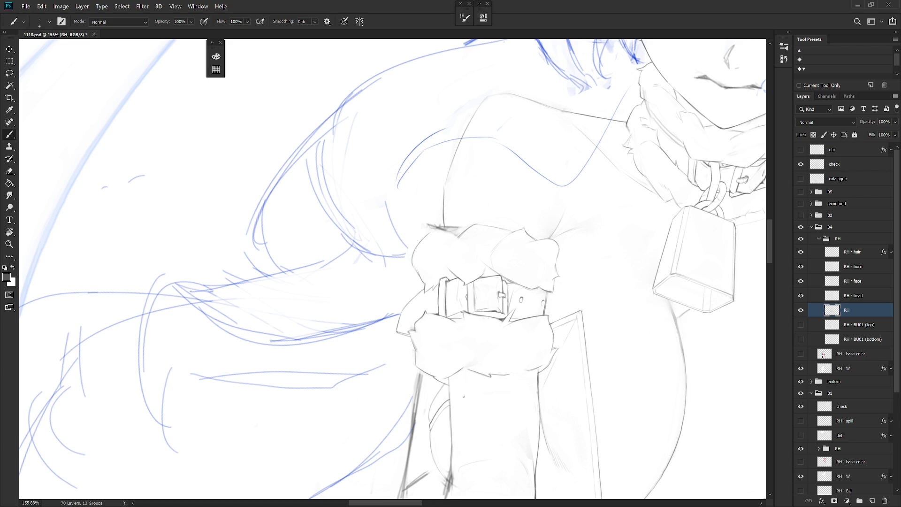
scroll(469, 396, down, 2)
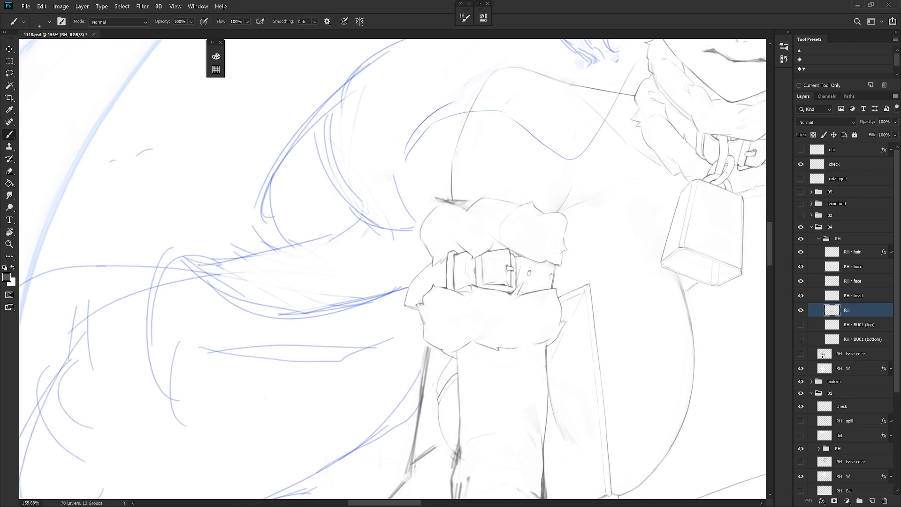
Step: Draw a short dark line along the belt's lower edge, redoing the first attempt
key(l)
key(b)
key(l)
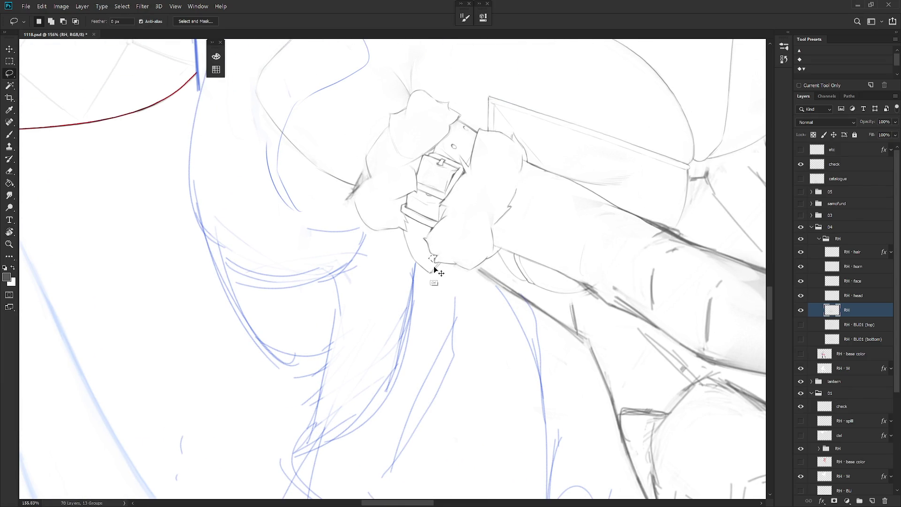
key(b)
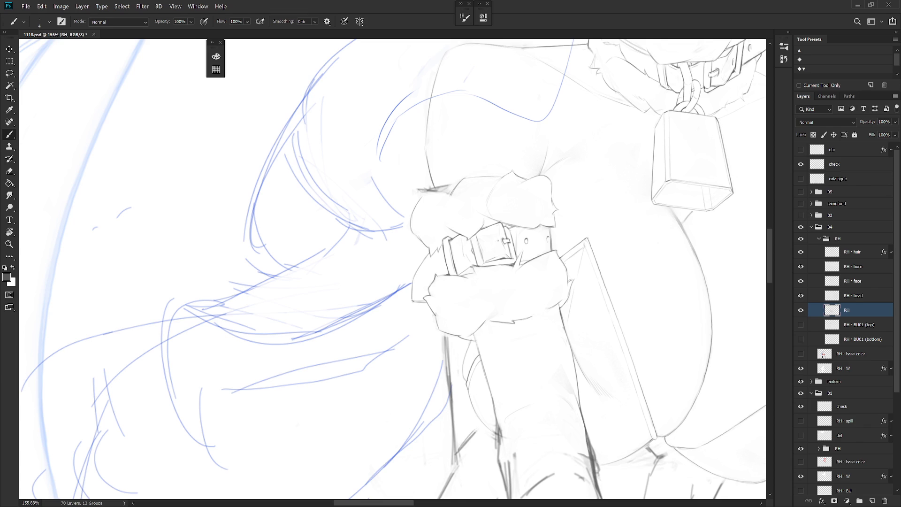
scroll(494, 244, down, 3)
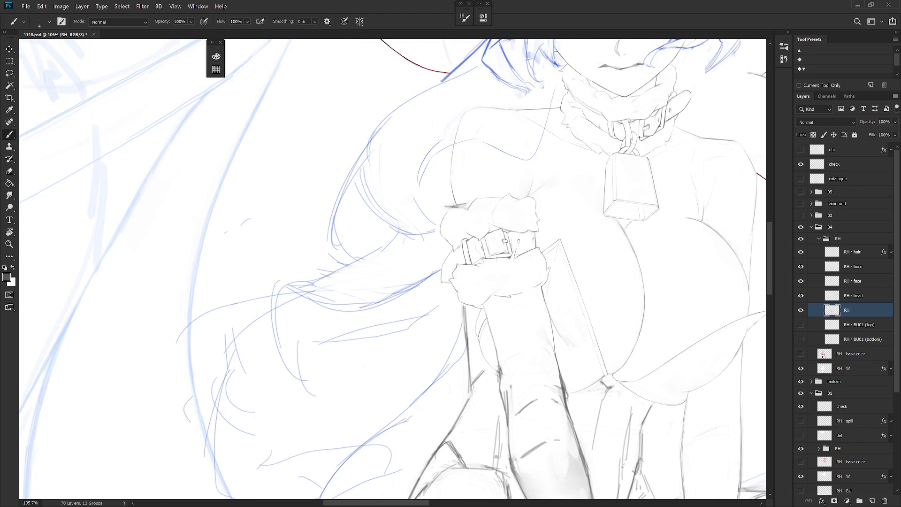
scroll(495, 258, up, 4)
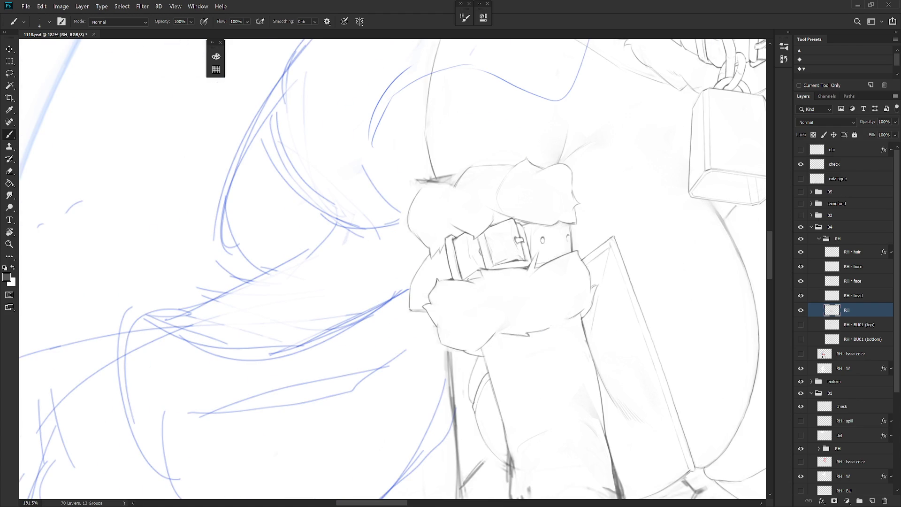
drag(468, 280, 475, 275)
key(ctrl+z)
drag(465, 279, 478, 271)
Step: Tilt the view about 45 degrees, reset it upright, then rotate it slightly
key(l)
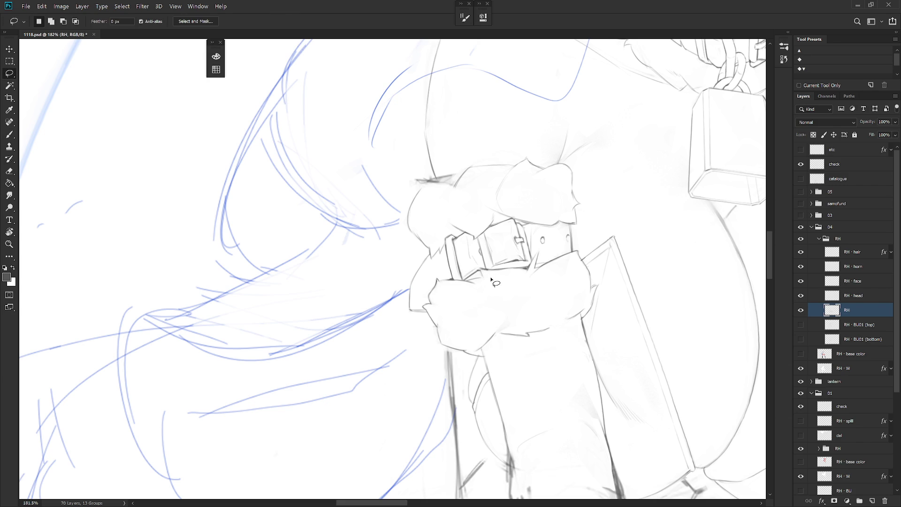
mouse_move(547, 284)
mouse_down()
mouse_move(446, 338)
mouse_move(382, 251)
mouse_move(483, 291)
mouse_up()
key(b)
key(r)
key(l)
key(b)
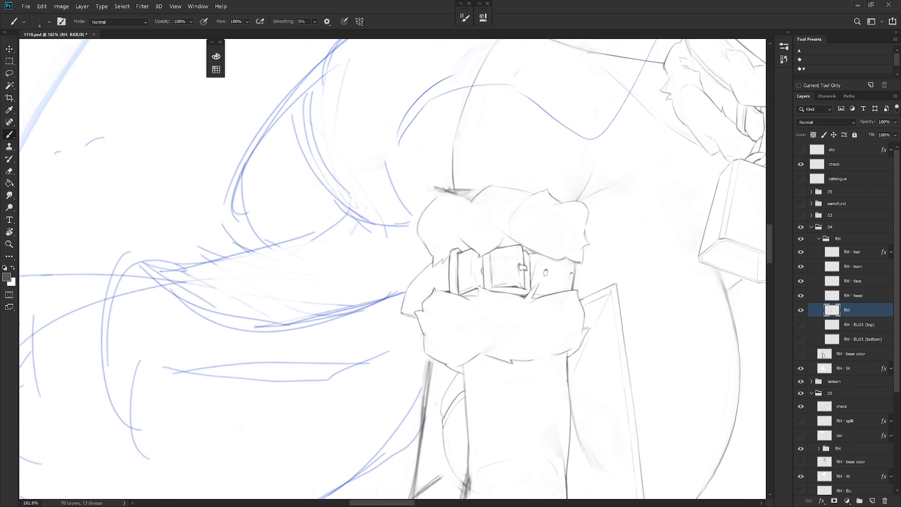
scroll(382, 282, down, 3)
key(r)
drag(383, 282, 413, 263)
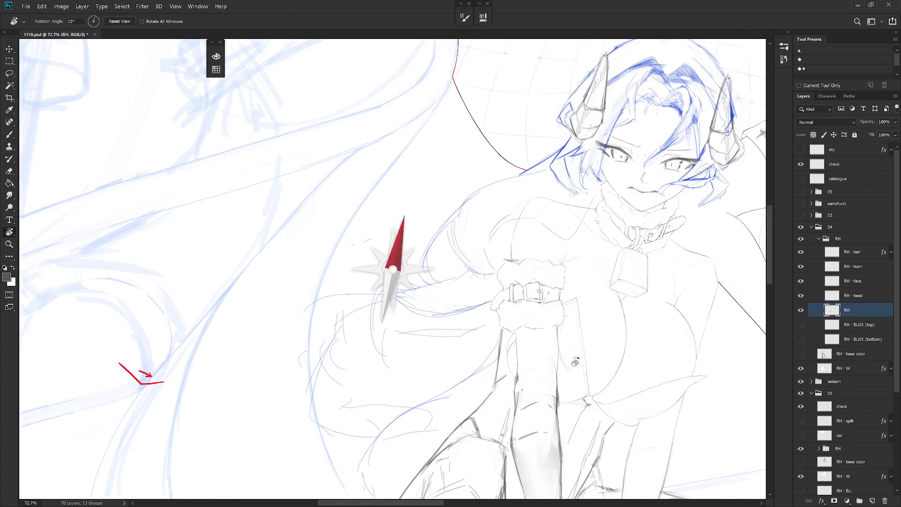
Step: Rotate the view around the figure until it stands upright
scroll(383, 282, up, 3)
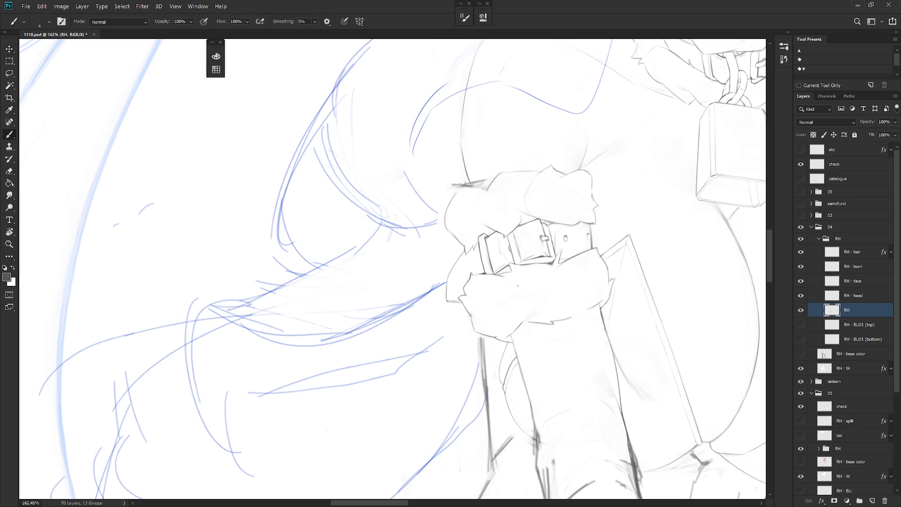
scroll(518, 286, down, 2)
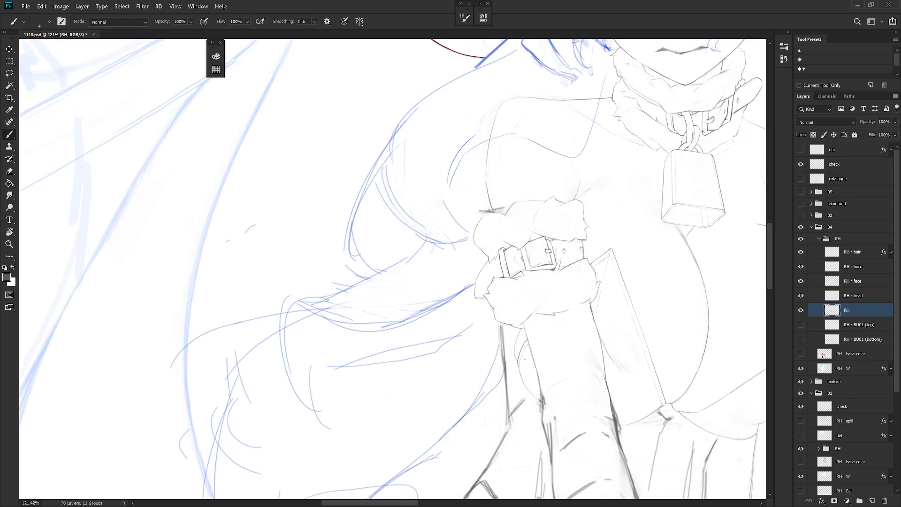
key(r)
mouse_move(569, 265)
mouse_down()
mouse_move(479, 338)
mouse_move(460, 323)
mouse_move(480, 337)
mouse_up()
key(l)
key(ctrl+d)
key(b)
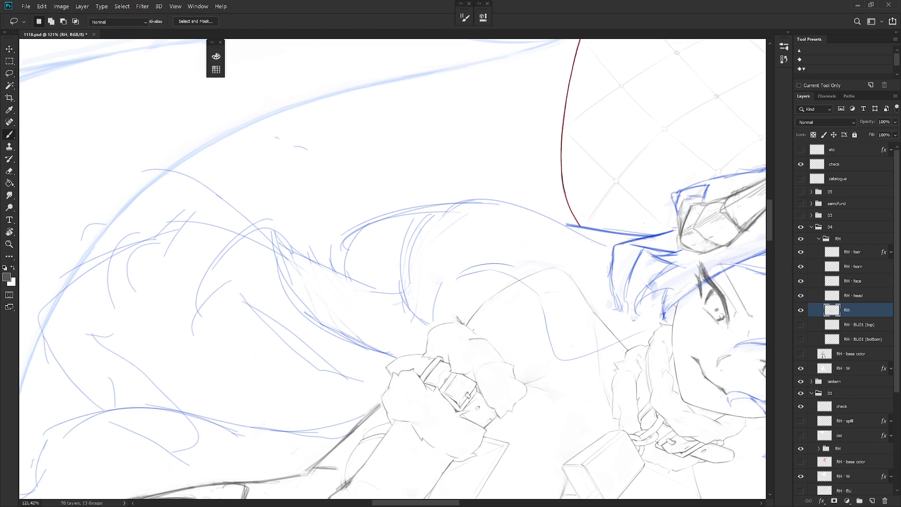
key(r)
drag(457, 319, 477, 267)
key(e)
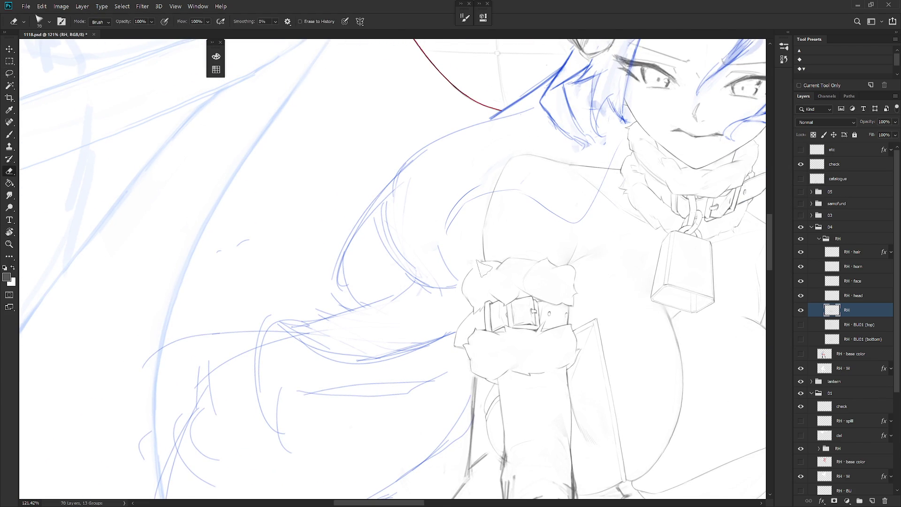
key(b)
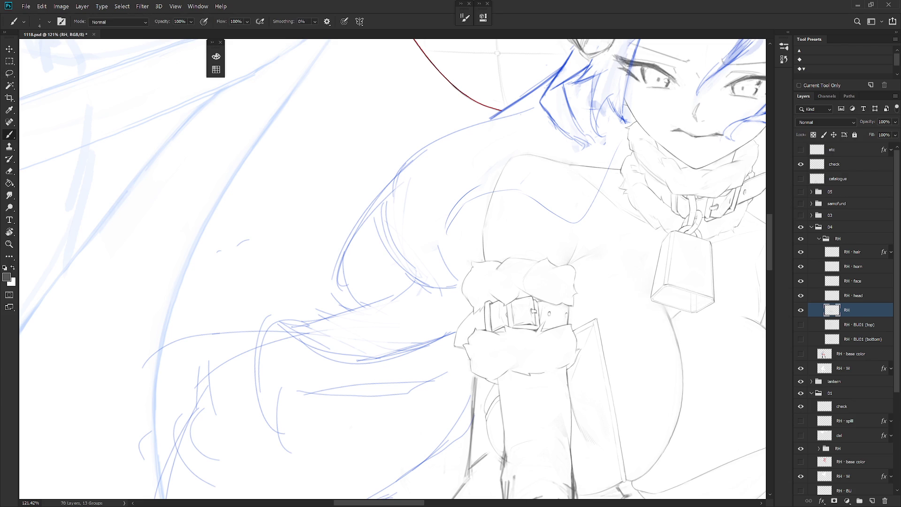
Step: Tilt the view clockwise to a new angle that shows the face
drag(508, 236, 463, 366)
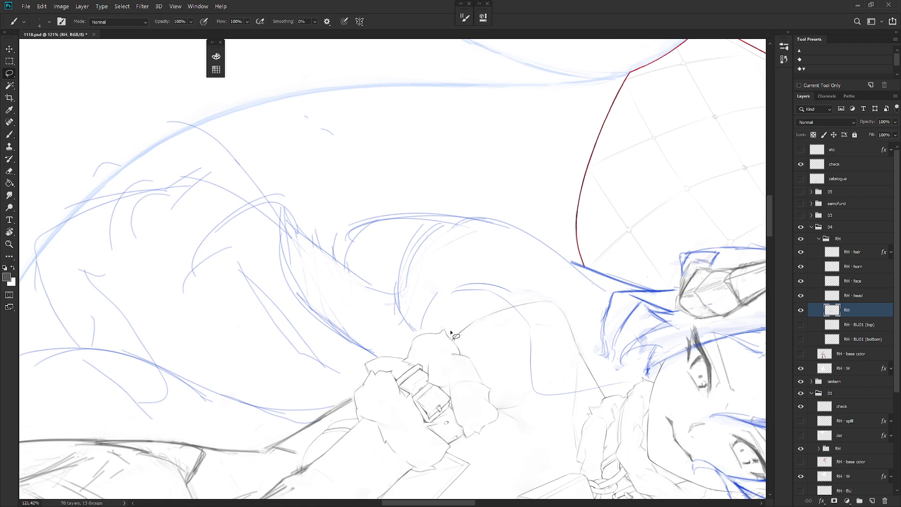
key(l)
key(Escape)
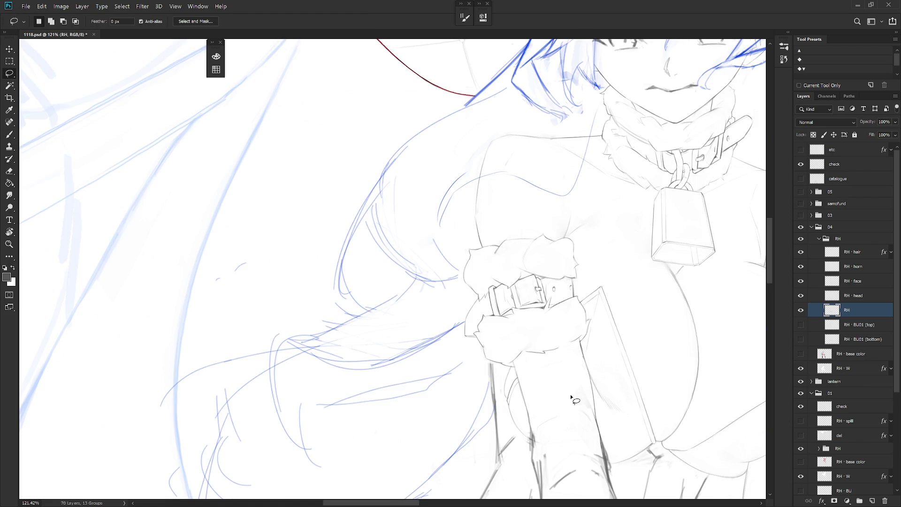
key(b)
drag(573, 399, 470, 469)
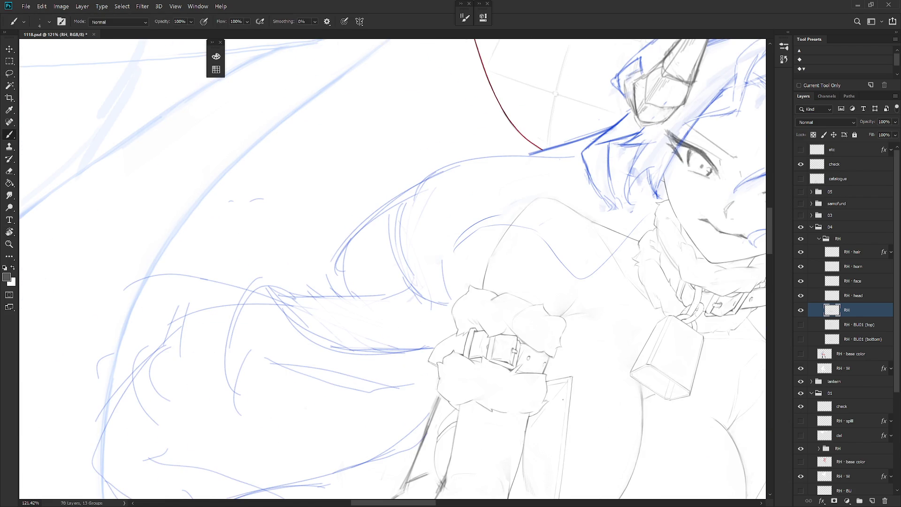
key(l)
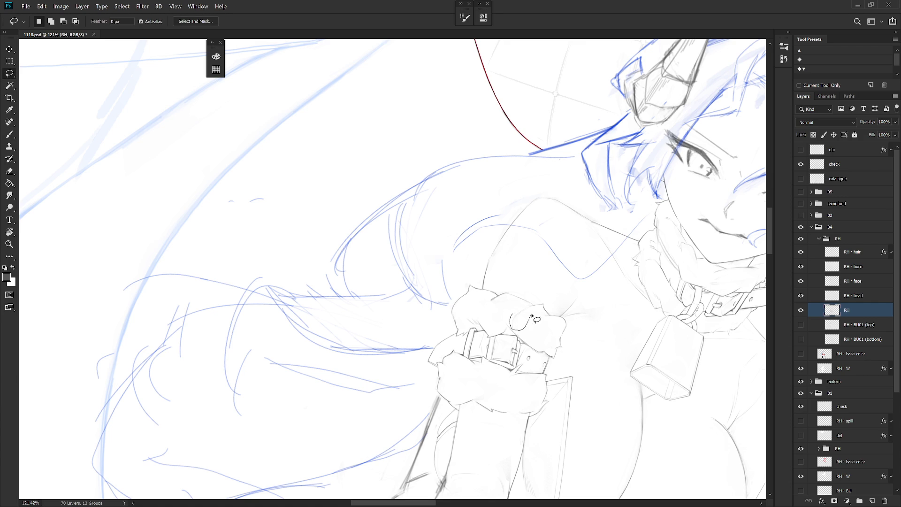
key(b)
drag(540, 315, 469, 423)
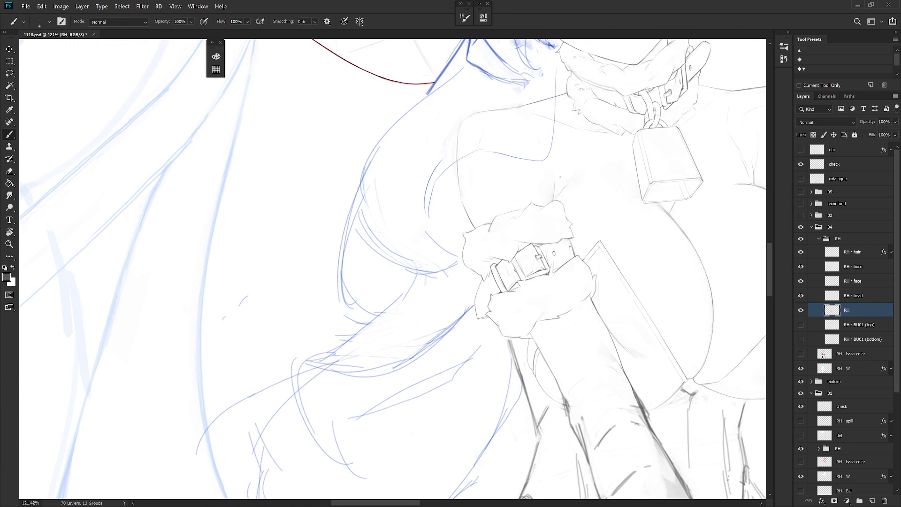
drag(469, 423, 498, 404)
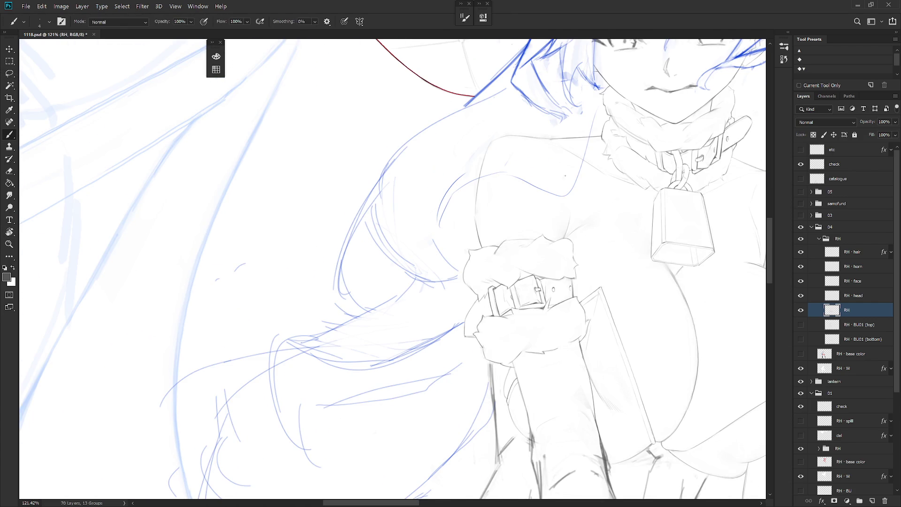
scroll(554, 301, down, 3)
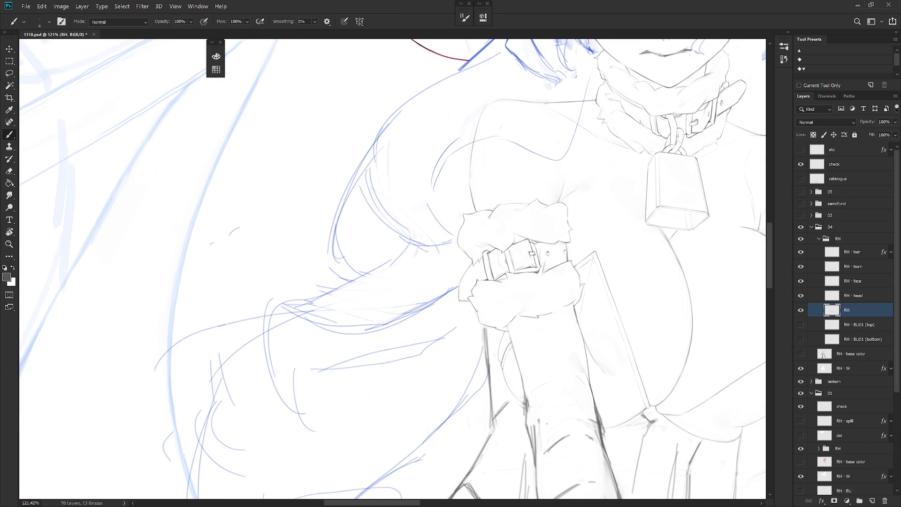
Step: Lasso the wrist cuff, rotate it about 11° and stretch it to about 106% height
key(l)
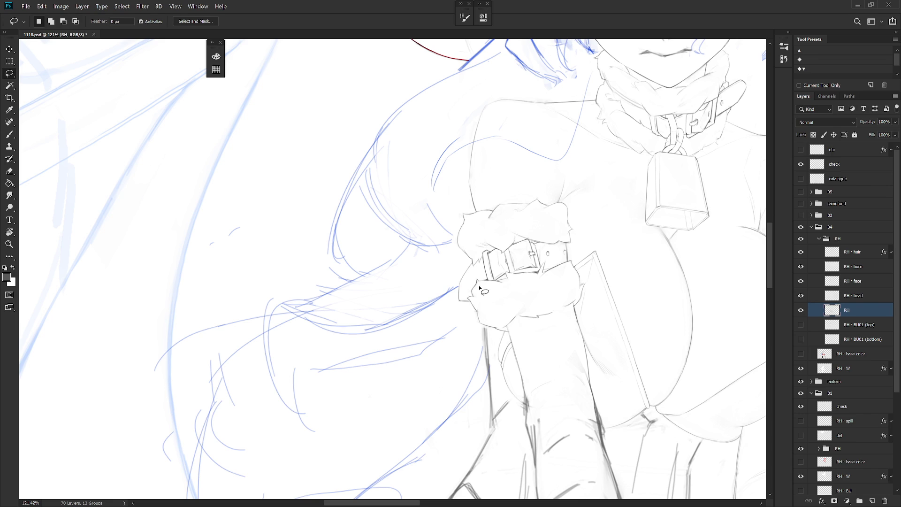
mouse_move(480, 279)
mouse_down()
mouse_move(466, 295)
mouse_move(478, 311)
mouse_move(483, 298)
mouse_move(476, 331)
mouse_up()
key(ctrl+t)
scroll(477, 298, up, 3)
drag(519, 232, 533, 248)
drag(483, 261, 486, 257)
key(Return)
key(ctrl+d)
Step: Turn the view onto the cuff and discard a small trial selection at the belt edge
key(l)
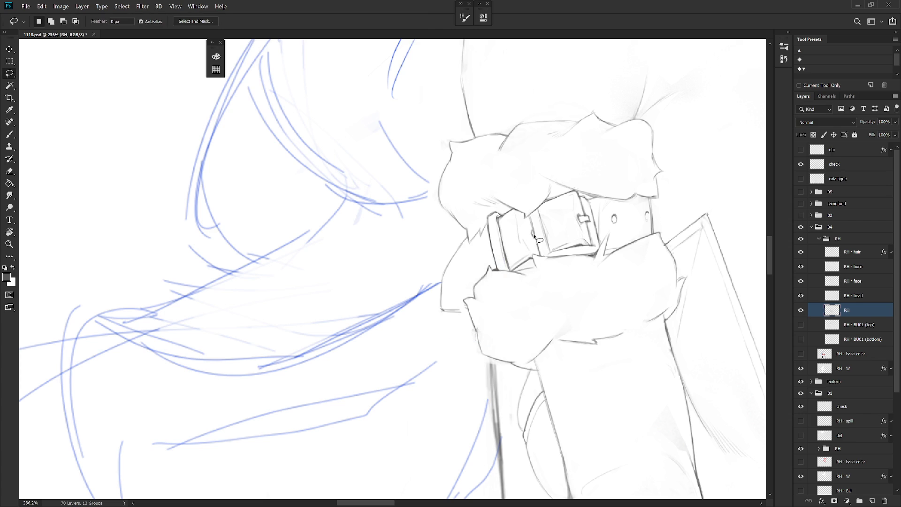
drag(521, 241, 428, 360)
key(b)
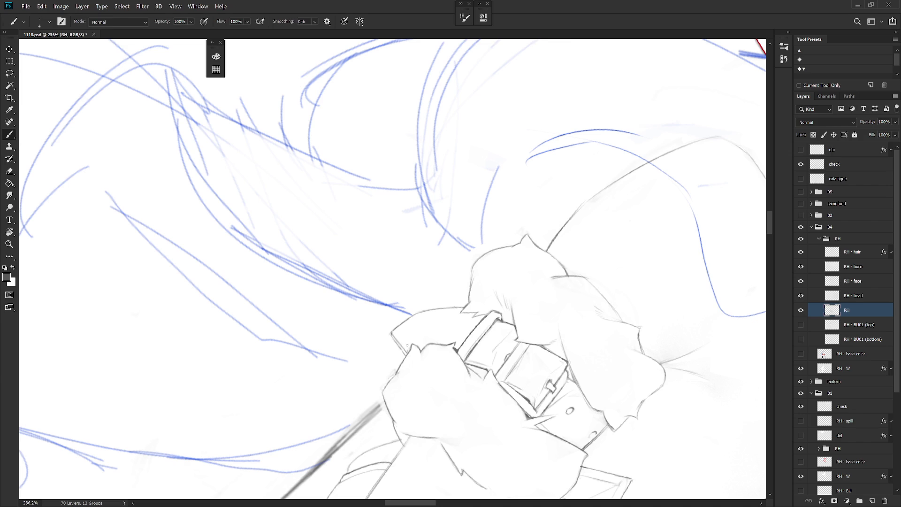
key(l)
mouse_move(462, 395)
mouse_down()
mouse_move(482, 380)
mouse_move(513, 228)
mouse_up()
mouse_move(469, 281)
mouse_down()
mouse_move(469, 293)
mouse_move(484, 298)
mouse_move(469, 303)
mouse_move(467, 329)
mouse_move(469, 288)
mouse_up()
key(ctrl+d)
key(b)
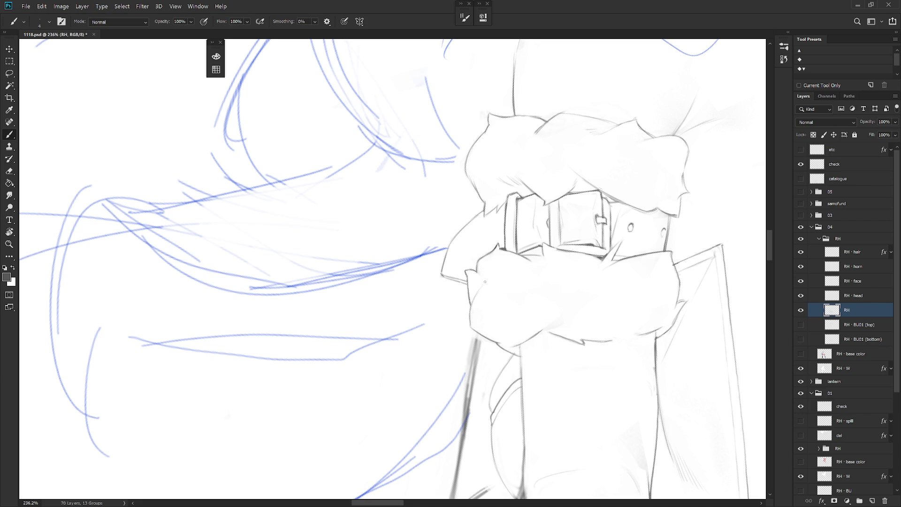
scroll(616, 346, down, 4)
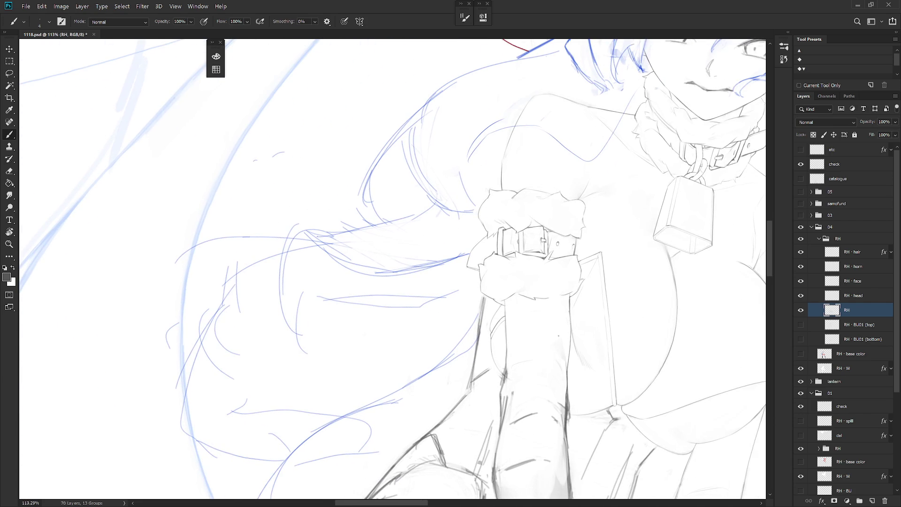
scroll(541, 286, up, 5)
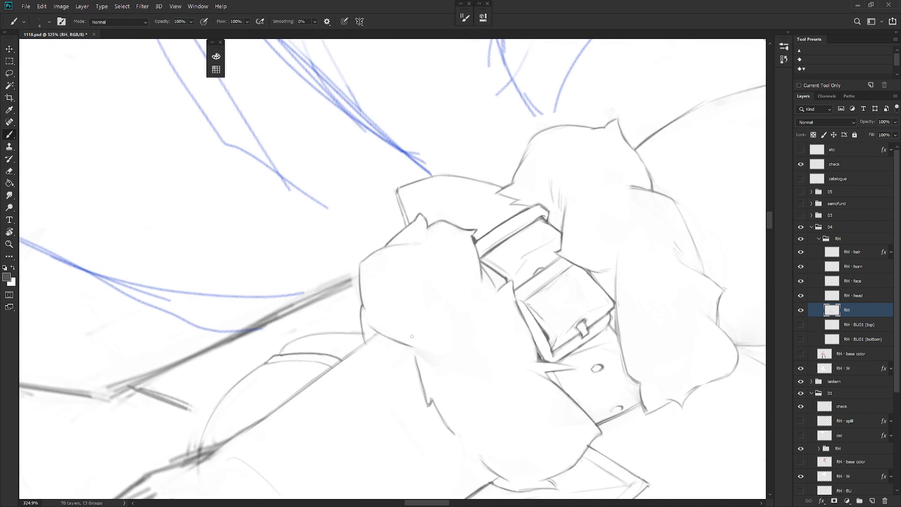
scroll(521, 364, down, 3)
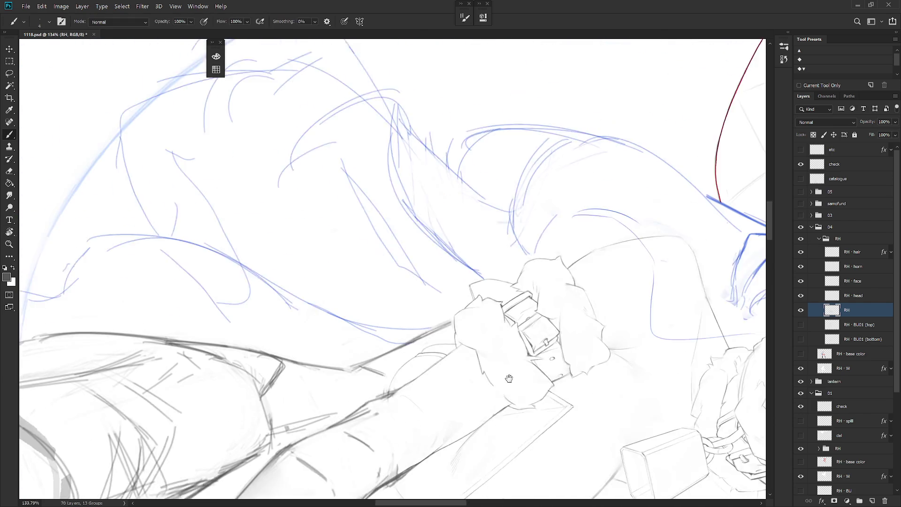
scroll(486, 286, up, 2)
Step: Redraw the arm contour below the cuff with thin brush strokes
key(e)
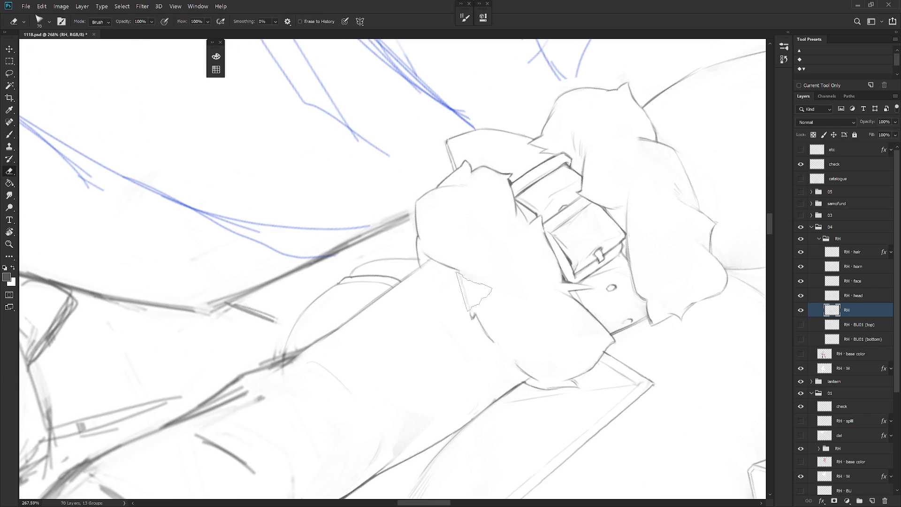
key(b)
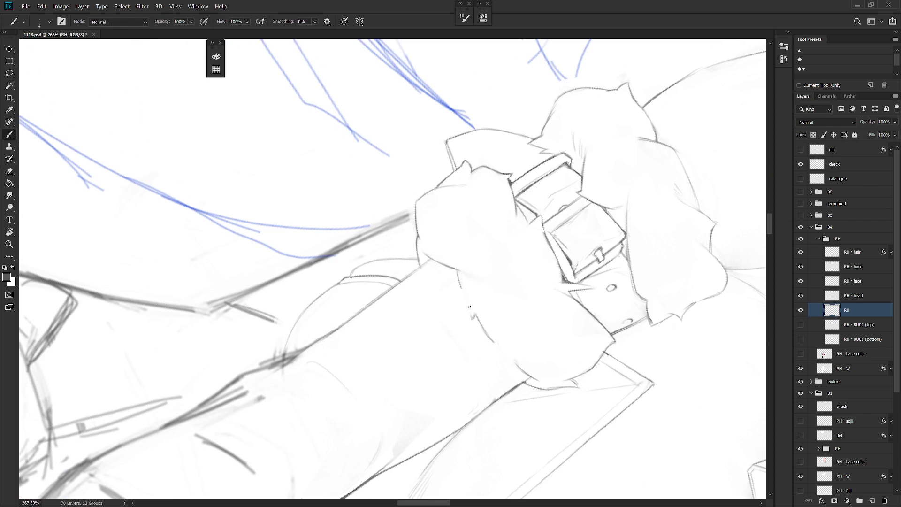
drag(465, 298, 473, 328)
mouse_move(467, 294)
mouse_down()
mouse_move(474, 331)
mouse_move(476, 311)
mouse_move(492, 336)
mouse_move(556, 279)
mouse_move(515, 354)
mouse_move(544, 347)
mouse_move(555, 357)
mouse_up()
key(e)
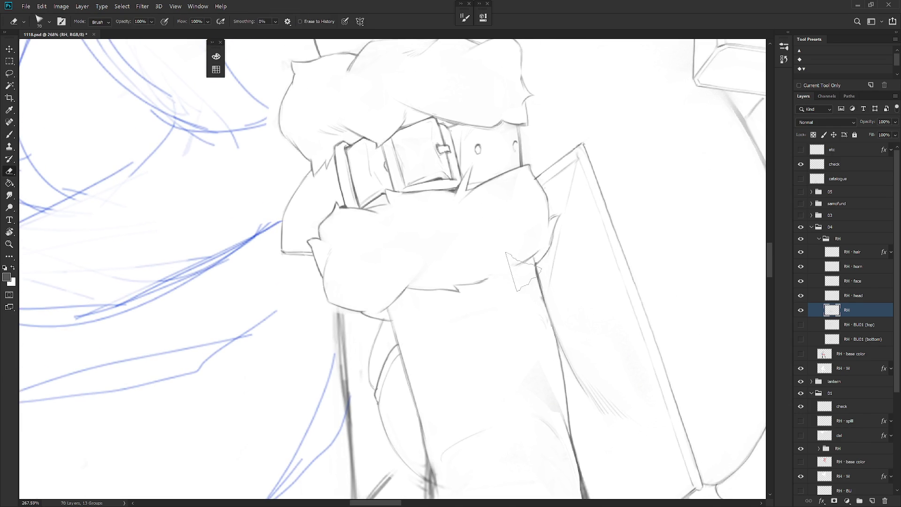
key(b)
Step: Rotate the view about 90 degrees clockwise around the buckle
key(r)
mouse_move(515, 267)
mouse_down()
mouse_move(454, 375)
mouse_move(402, 401)
mouse_up()
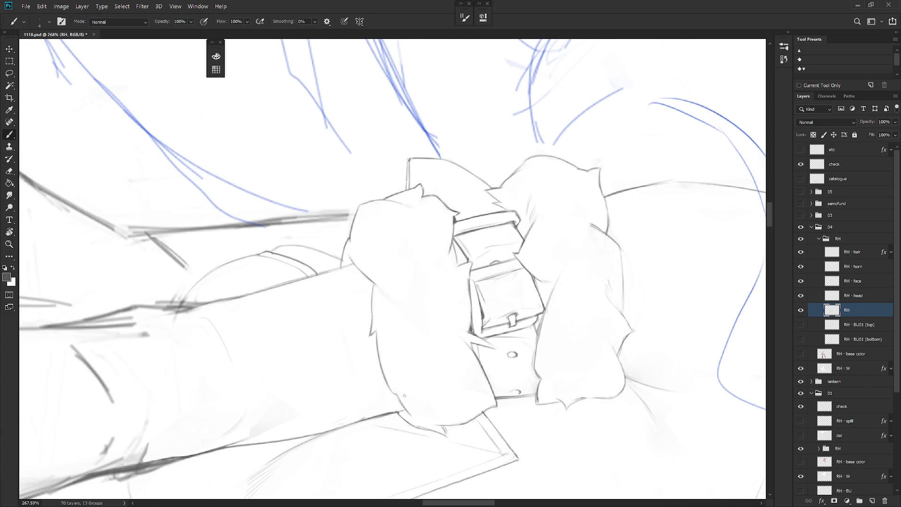
drag(509, 405, 530, 410)
scroll(531, 409, down, 5)
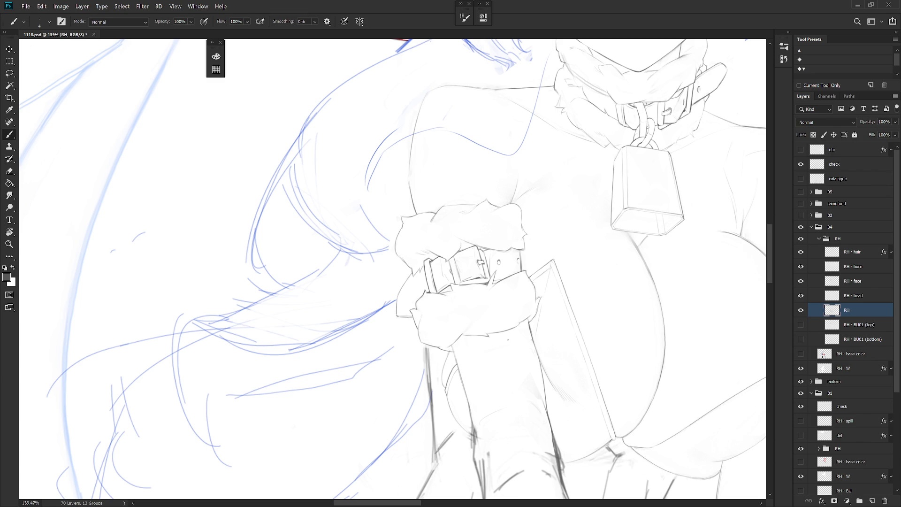
Step: Darken the arm's right edge with a dark brush stroke
key(e)
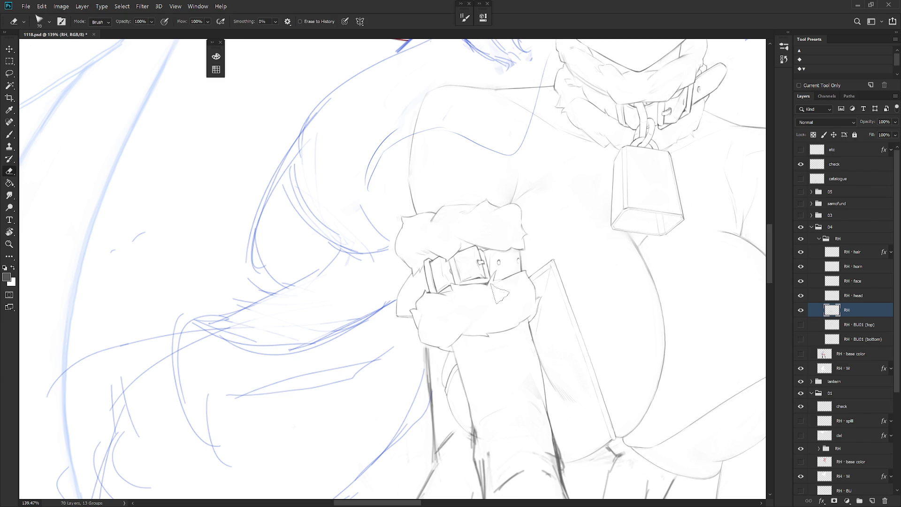
key(b)
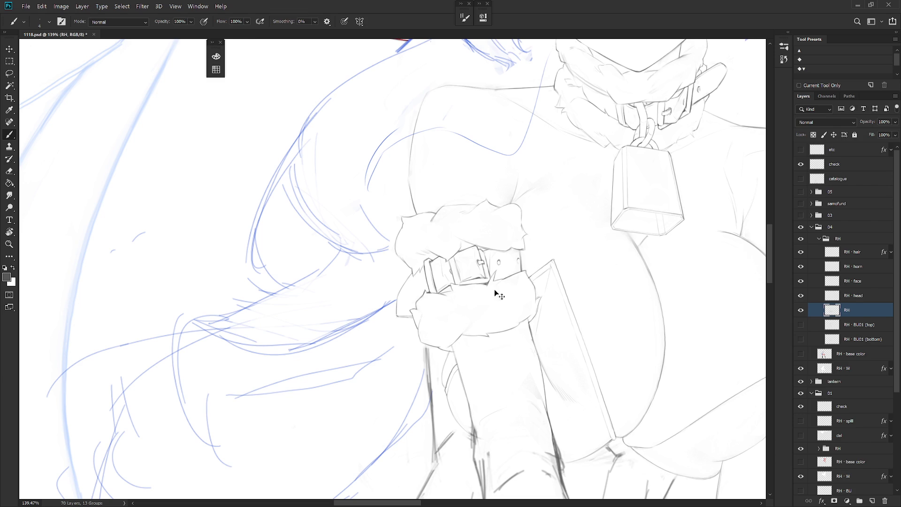
scroll(494, 290, down, 3)
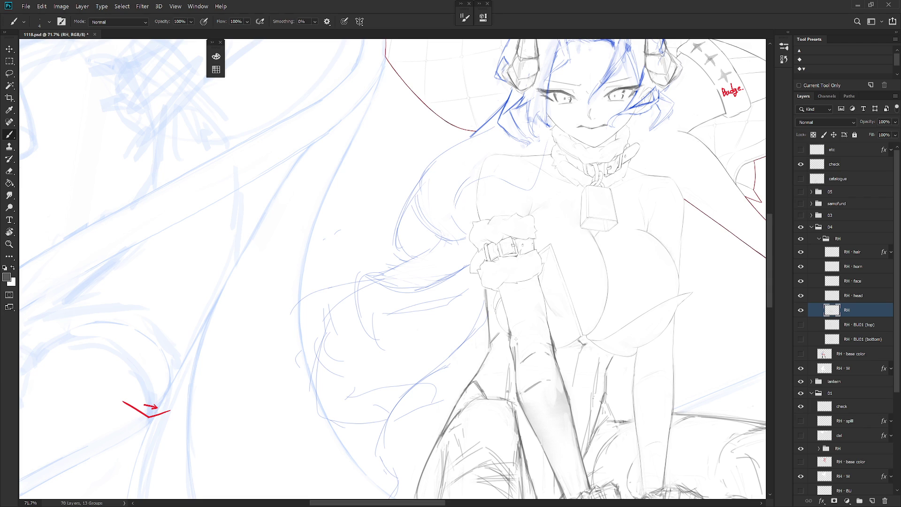
scroll(515, 339, up, 4)
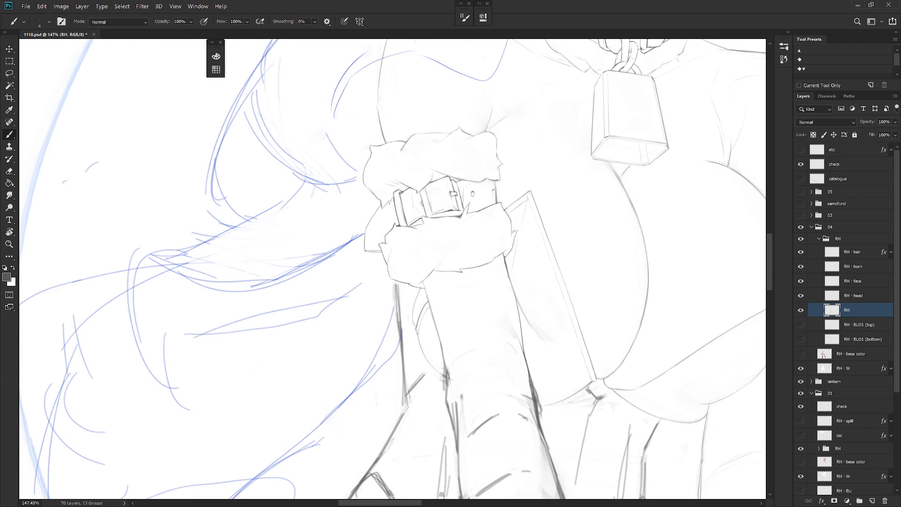
key(l)
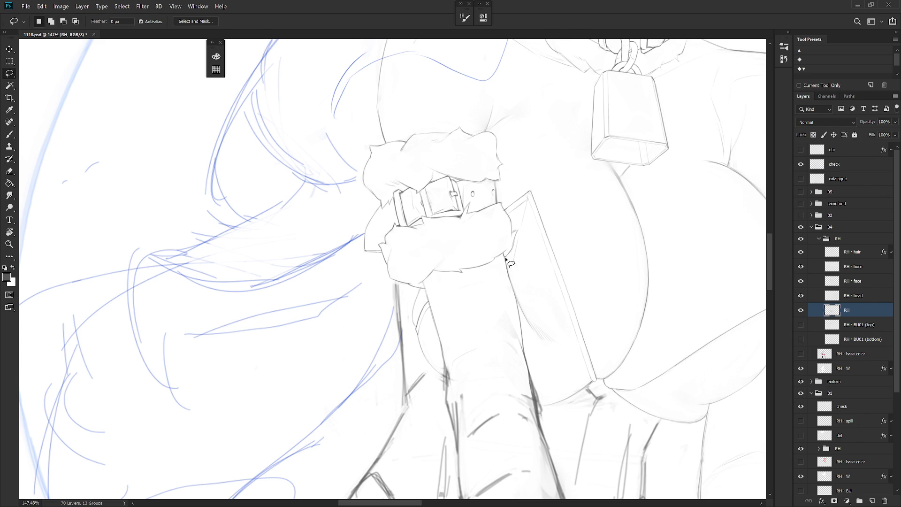
mouse_move(545, 291)
mouse_down()
mouse_move(545, 273)
mouse_move(529, 264)
mouse_up()
key(b)
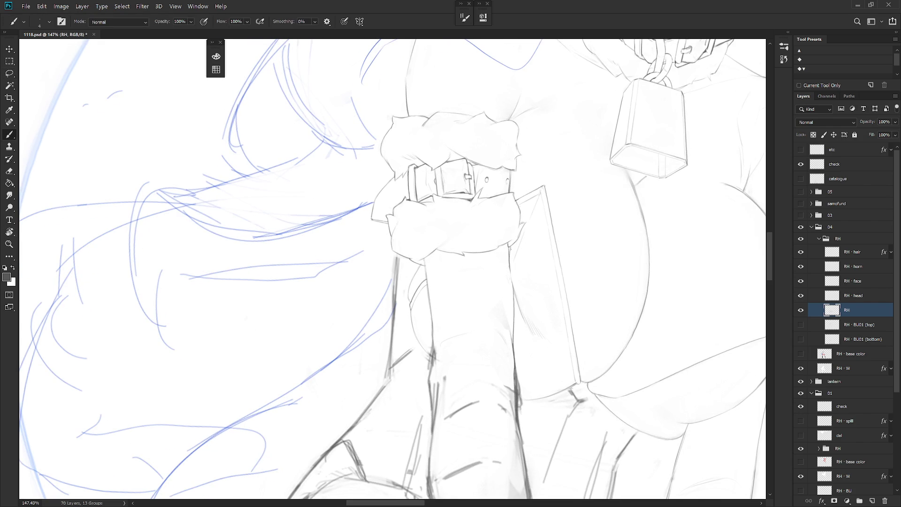
drag(510, 262, 511, 286)
Step: Strengthen the leg's right contour line, then bring the whole canvas into view
key(l)
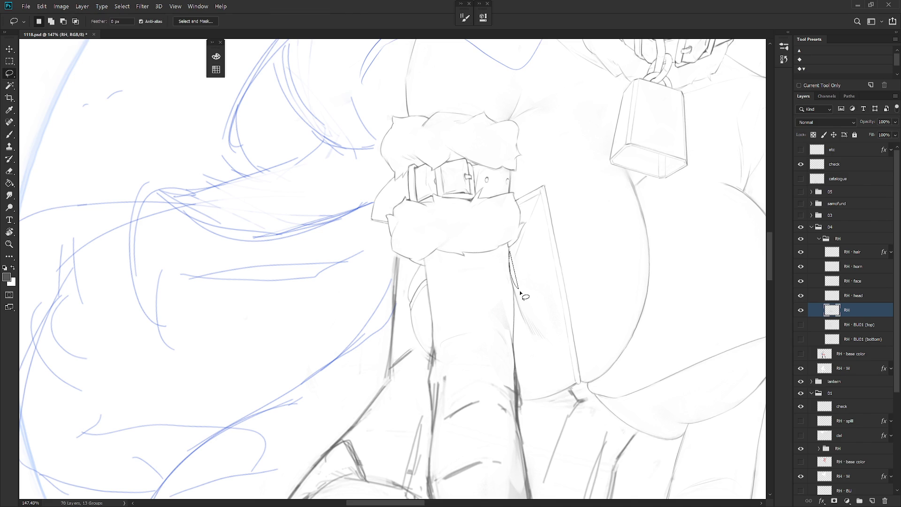
drag(518, 269, 543, 257)
key(b)
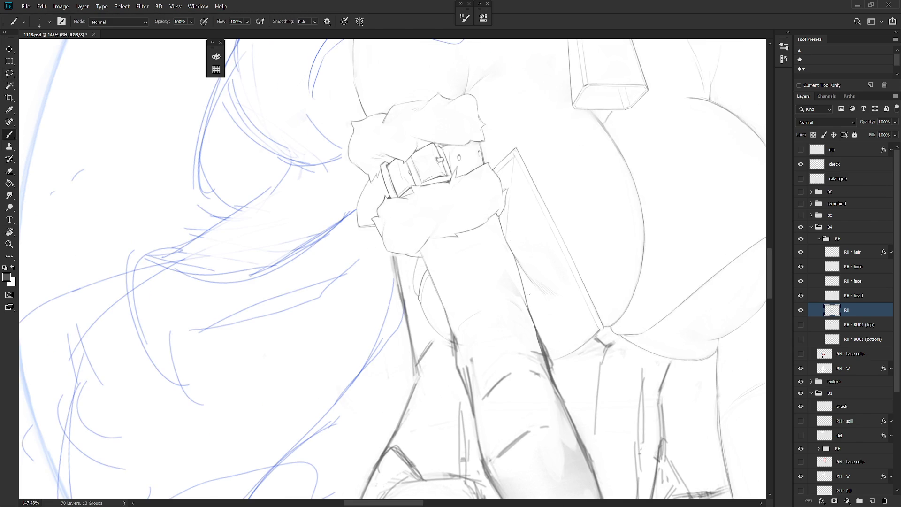
scroll(566, 334, down, 5)
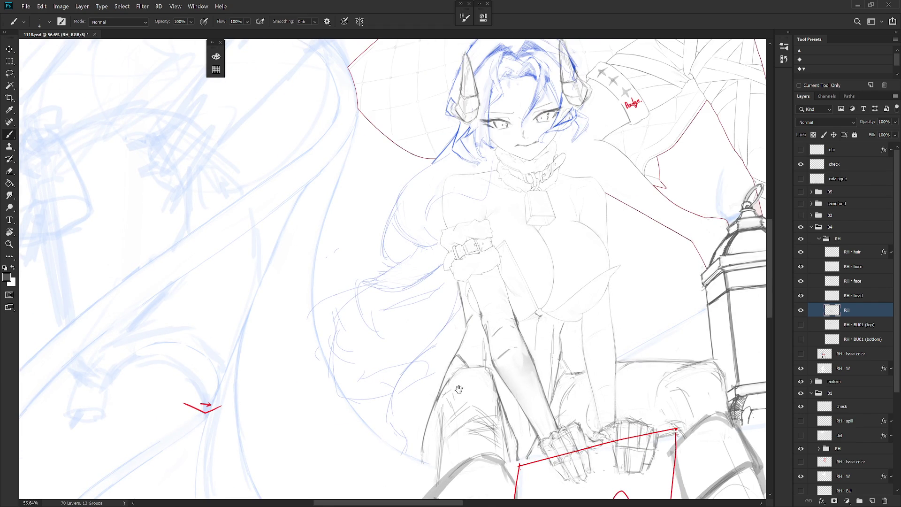
scroll(458, 389, up, 5)
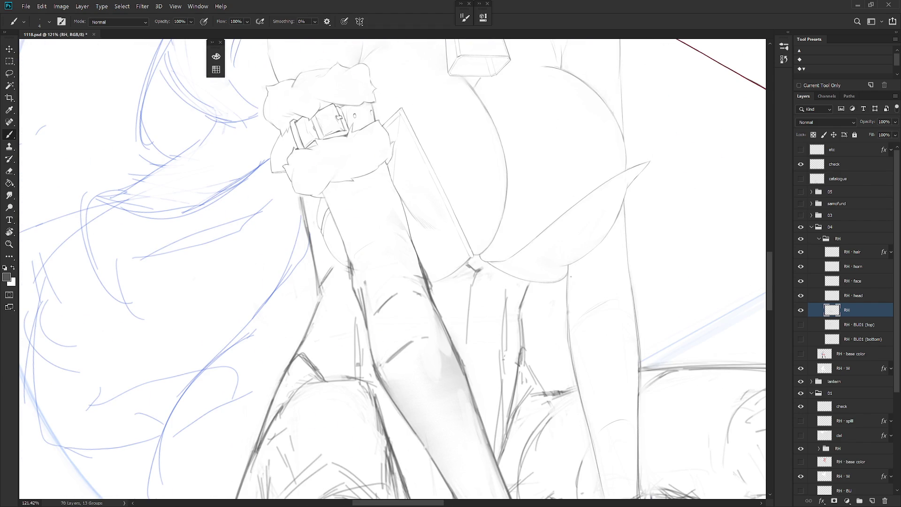
drag(568, 271, 567, 315)
scroll(604, 328, down, 8)
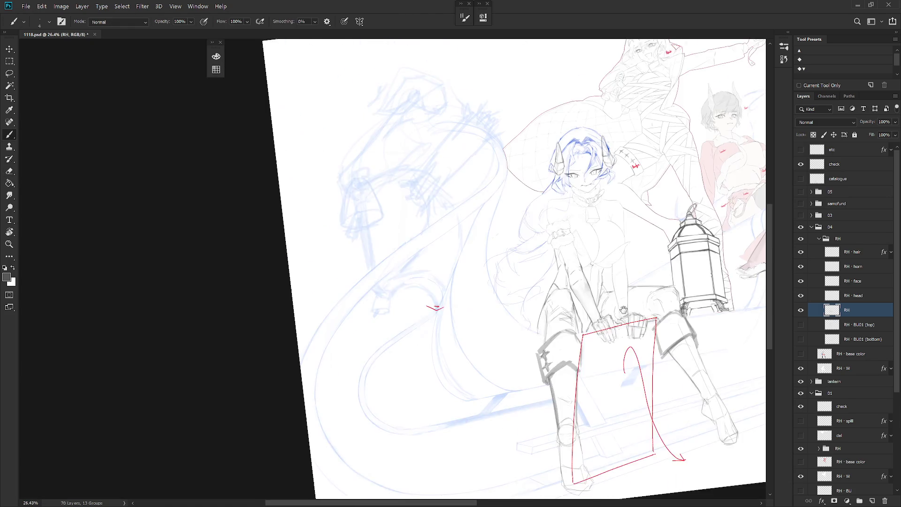
drag(623, 309, 604, 341)
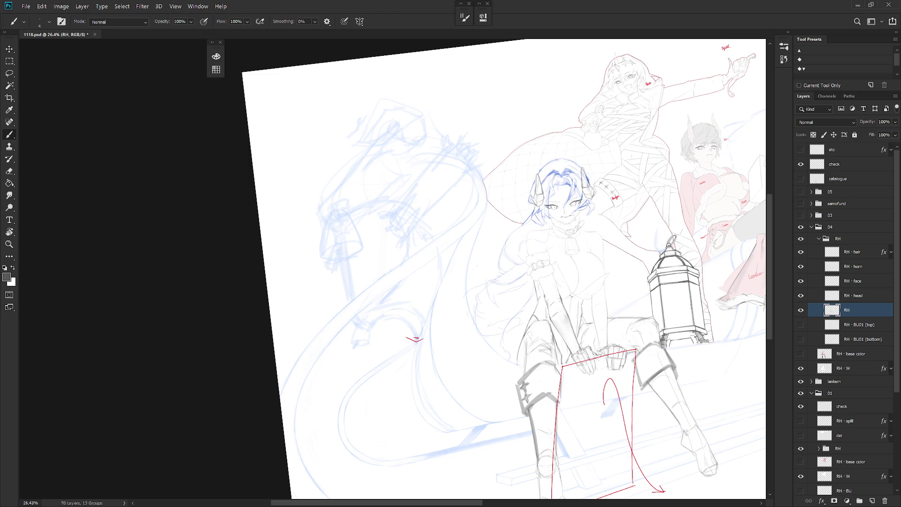
drag(600, 347, 594, 354)
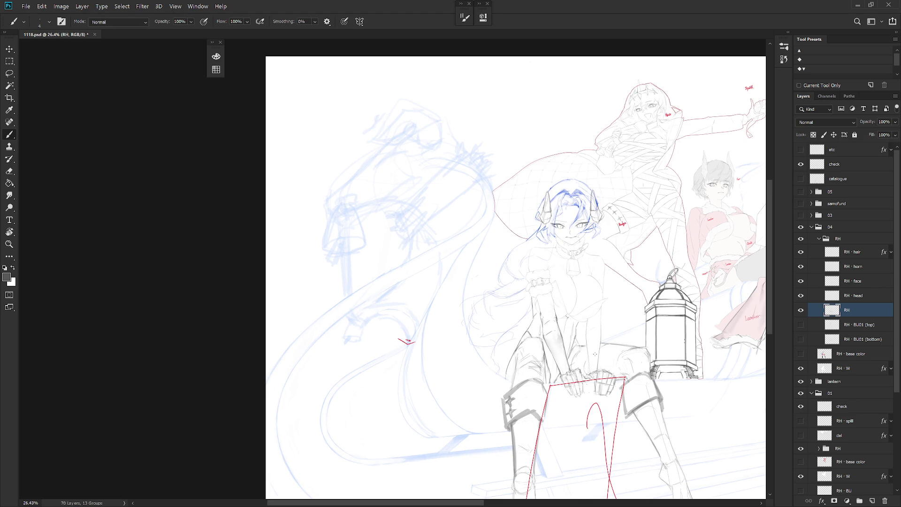
click(801, 353)
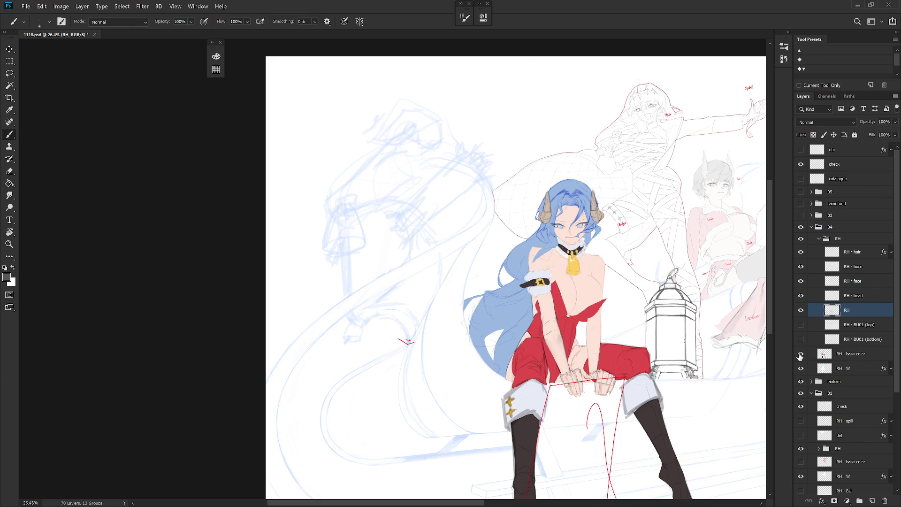
click(802, 356)
click(802, 355)
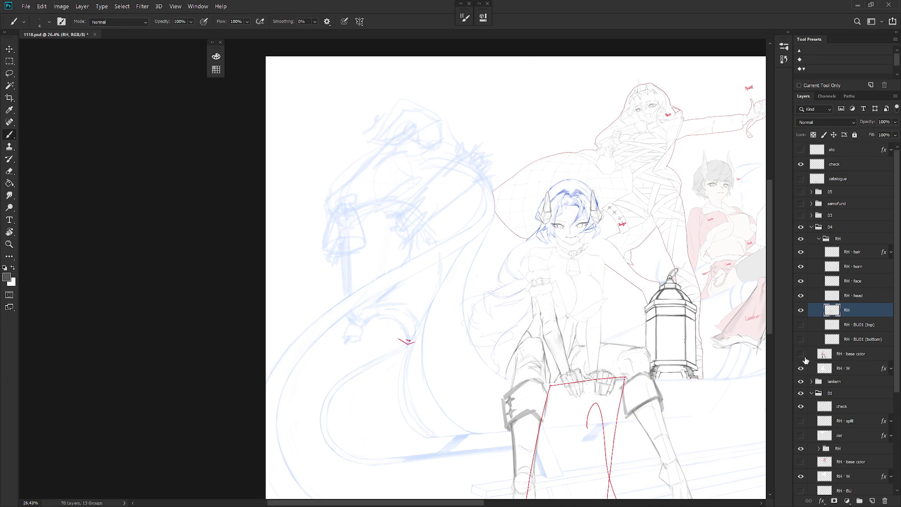
click(801, 354)
scroll(572, 251, up, 5)
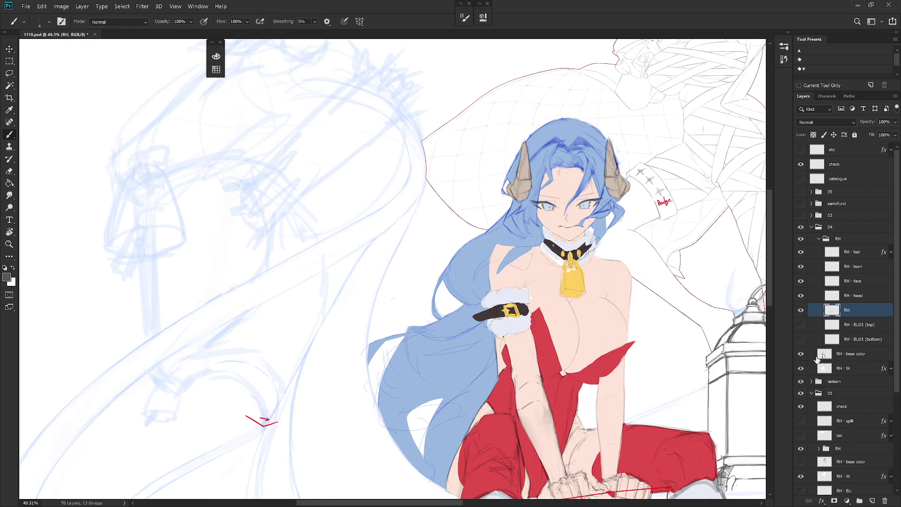
click(801, 355)
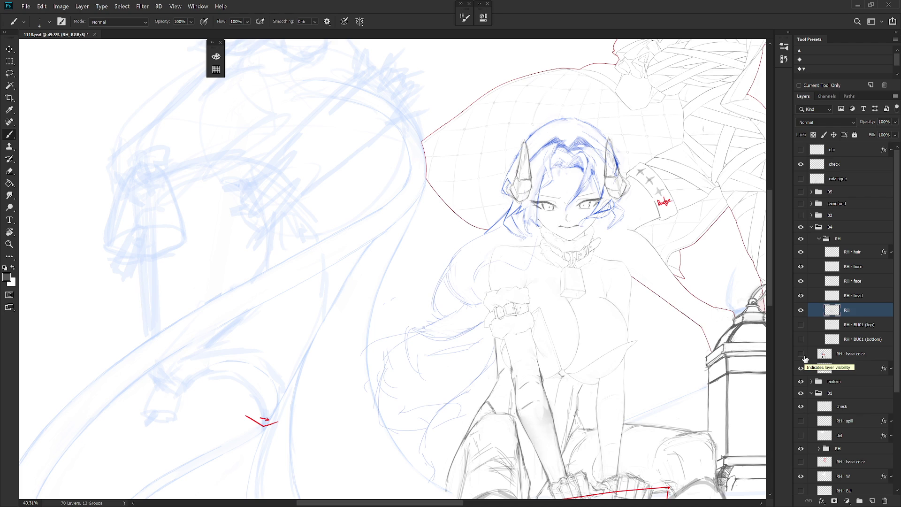
scroll(499, 294, down, 2)
ctrl+click(499, 294)
key(e)
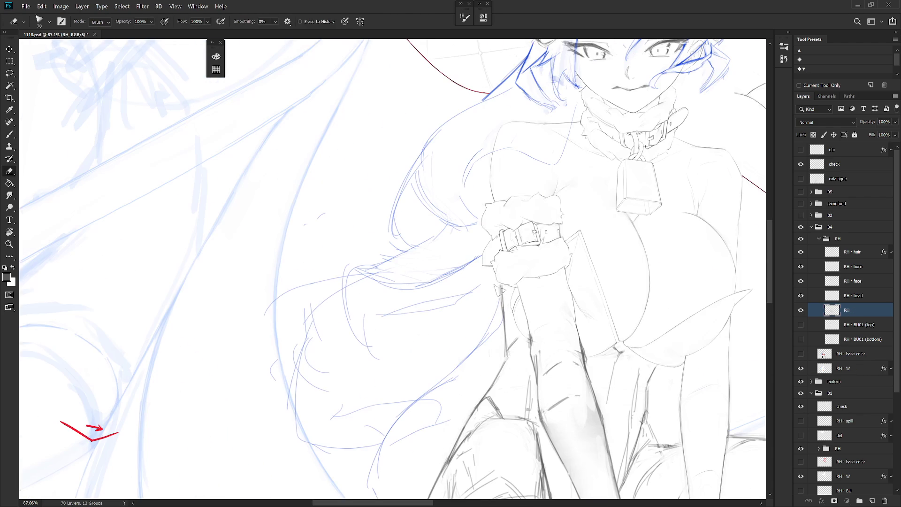
Step: Add a dark stroke to the forearm line and delete the stray pencil marks beside it
key(b)
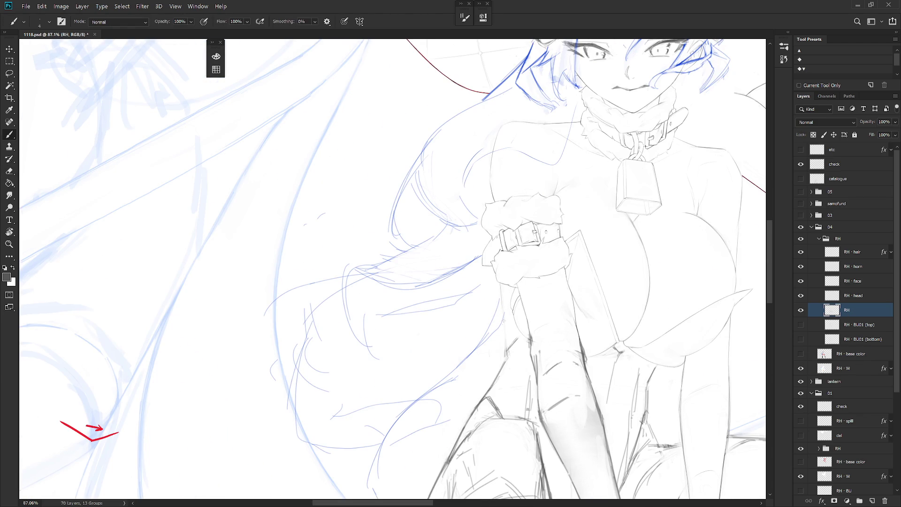
drag(501, 288, 502, 360)
key(l)
key(Delete)
key(ctrl+d)
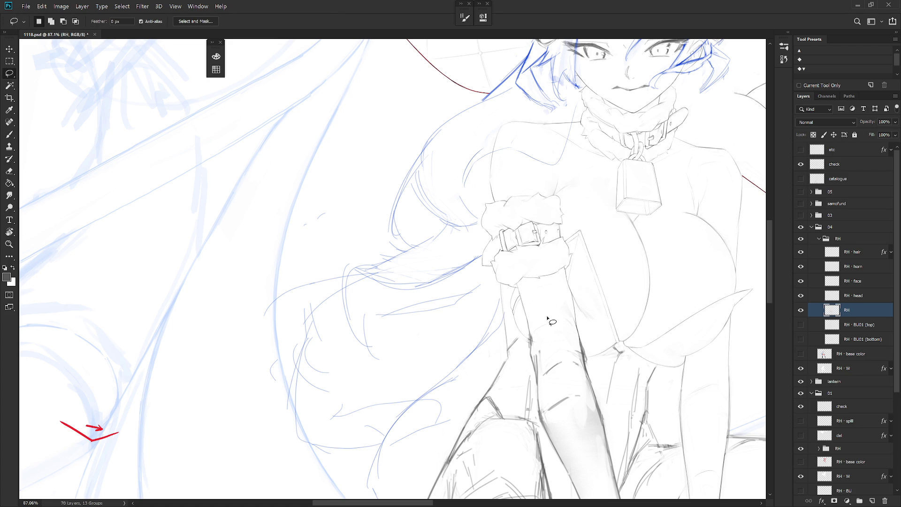
Step: Toggle undo and redo to compare the cleanup, ending with the stray marks restored
key(ctrl+z)
key(ctrl+shift+z)
key(ctrl+z)
key(ctrl+shift+z)
key(ctrl+z)
key(e)
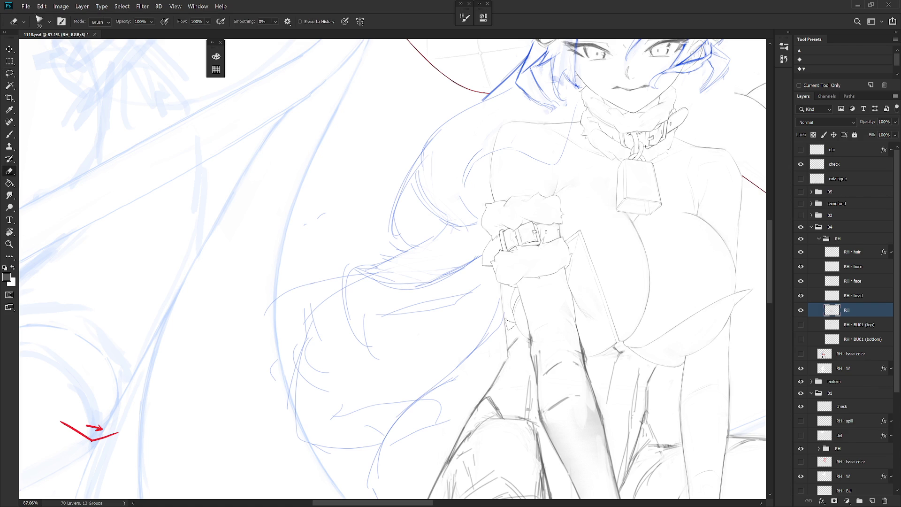
key(b)
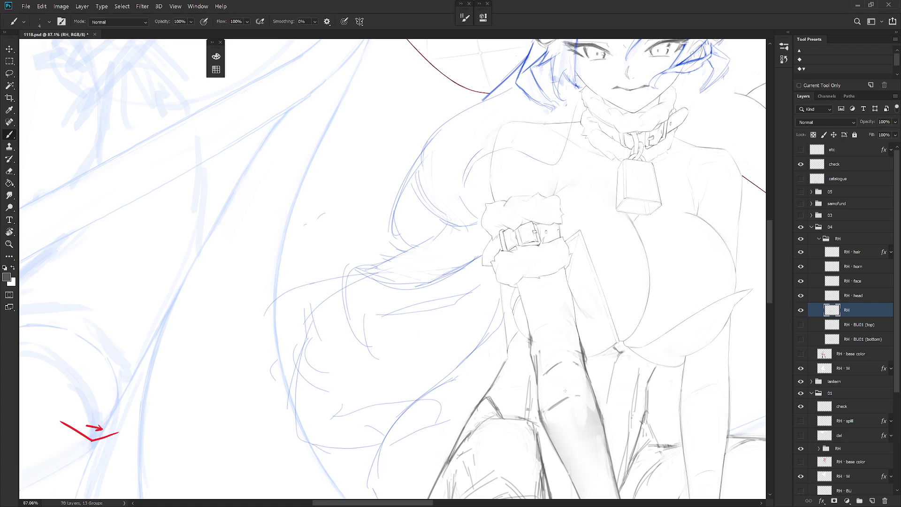
Step: Pan to the lower body and alternate between eraser and brush for touch-ups
mouse_move(554, 358)
mouse_down()
mouse_move(550, 315)
mouse_move(509, 300)
mouse_up()
key(e)
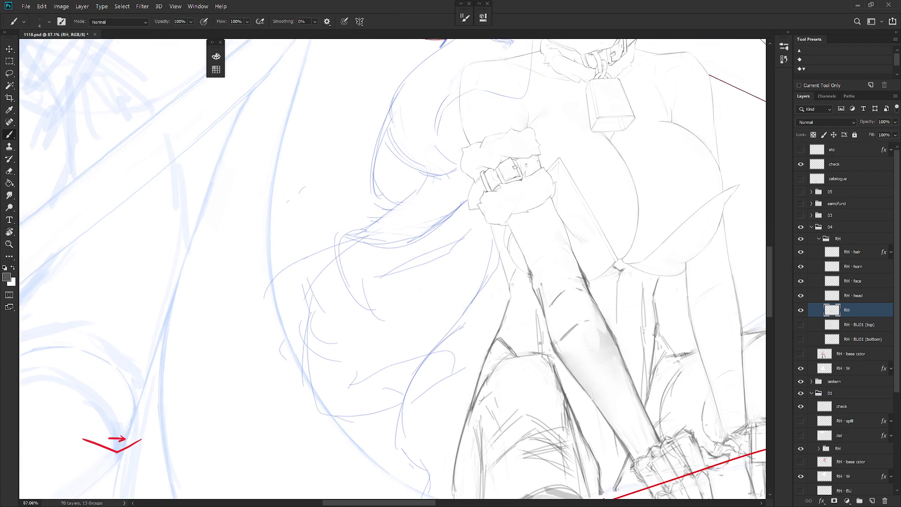
key(b)
key(e)
key(b)
key(e)
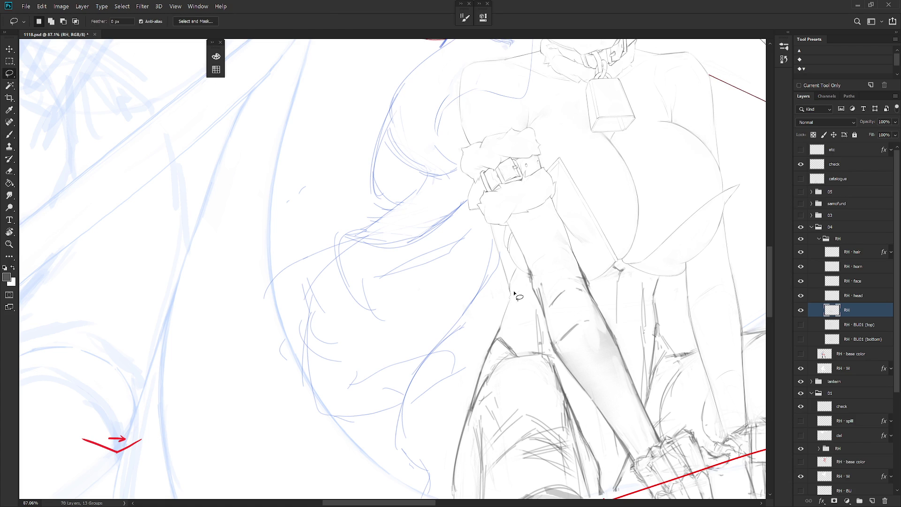
key(b)
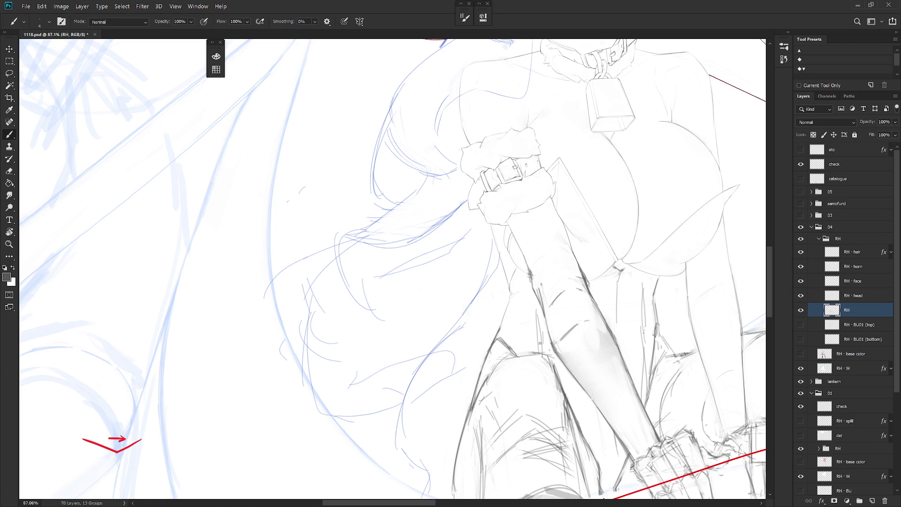
scroll(483, 269, up, 5)
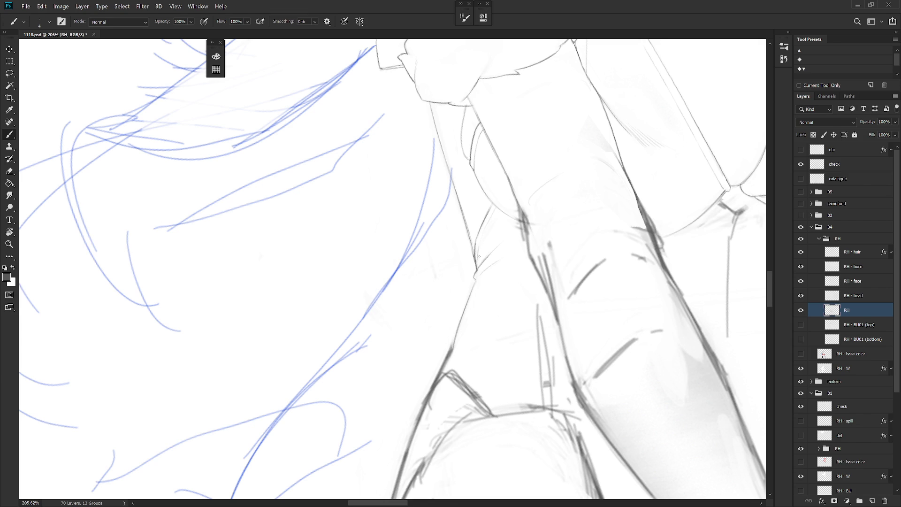
Step: Zoom out, turn the figure upright, pan to the lantern, and expand the History panel
key(l)
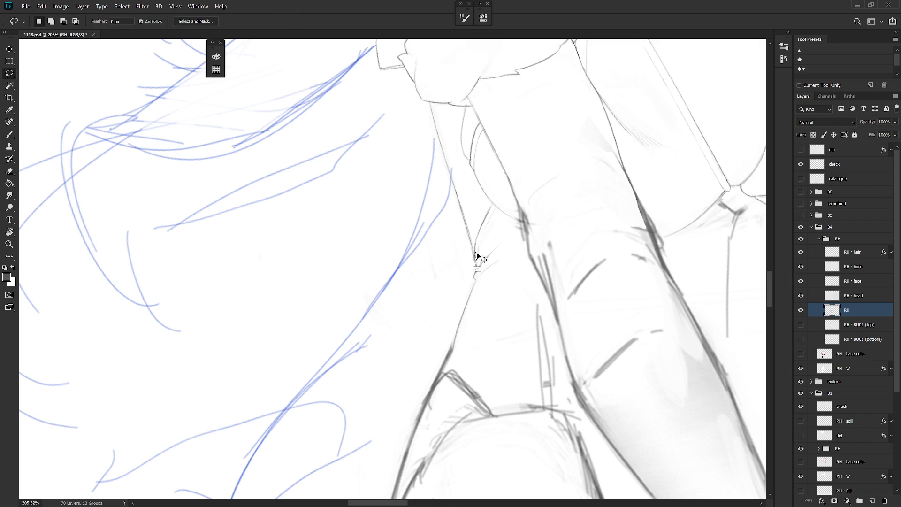
key(b)
key(l)
scroll(481, 253, down, 10)
key(b)
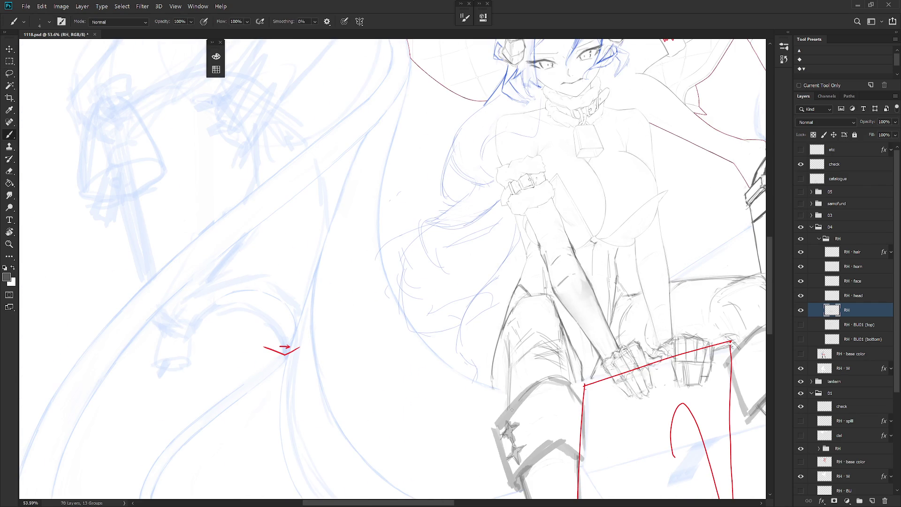
drag(563, 188, 594, 219)
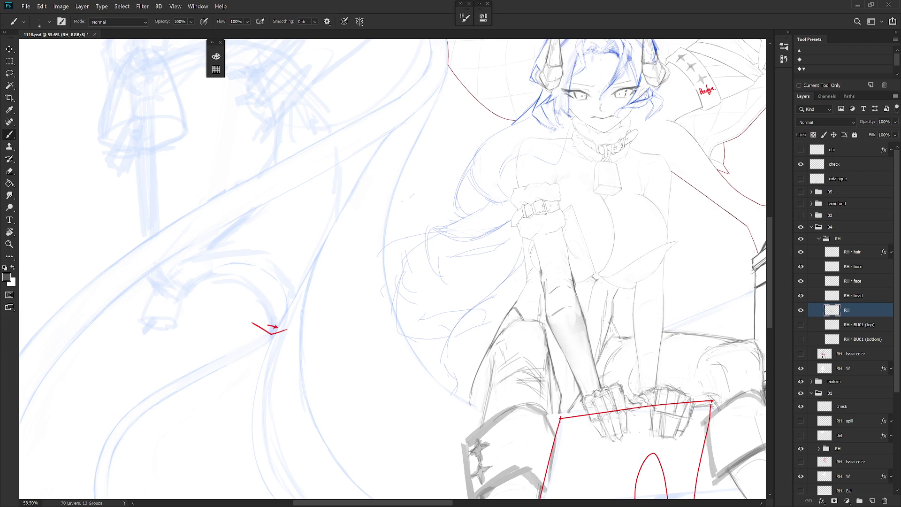
drag(624, 254, 558, 301)
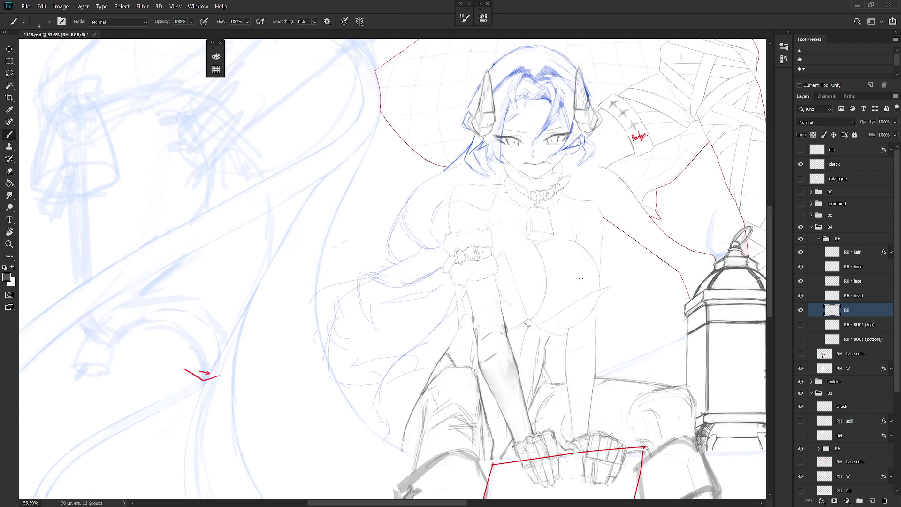
click(789, 32)
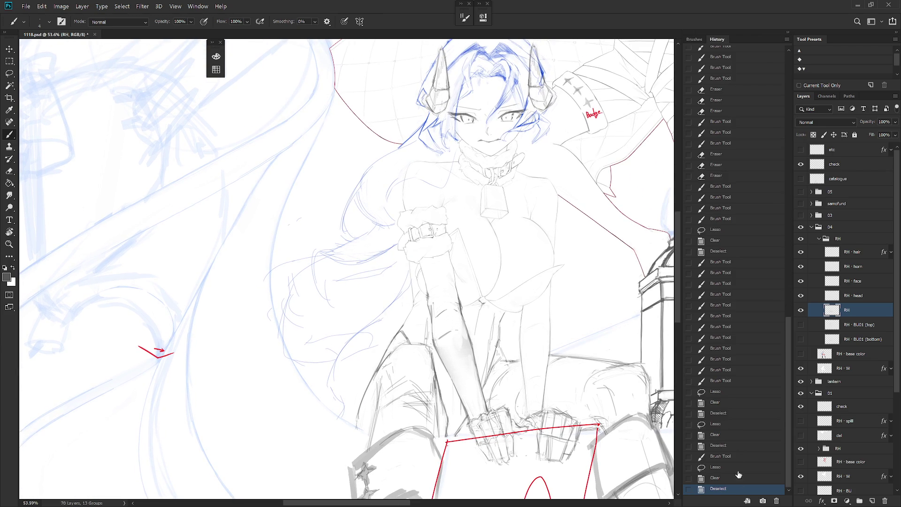
Step: Make a throwaway document from the current state, close it unsaved, and add Snapshot 5
click(747, 501)
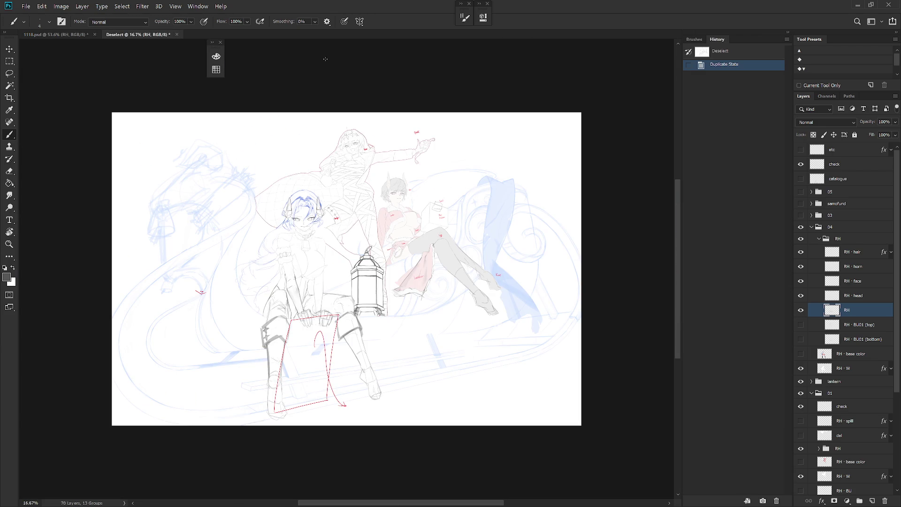
click(176, 35)
click(497, 255)
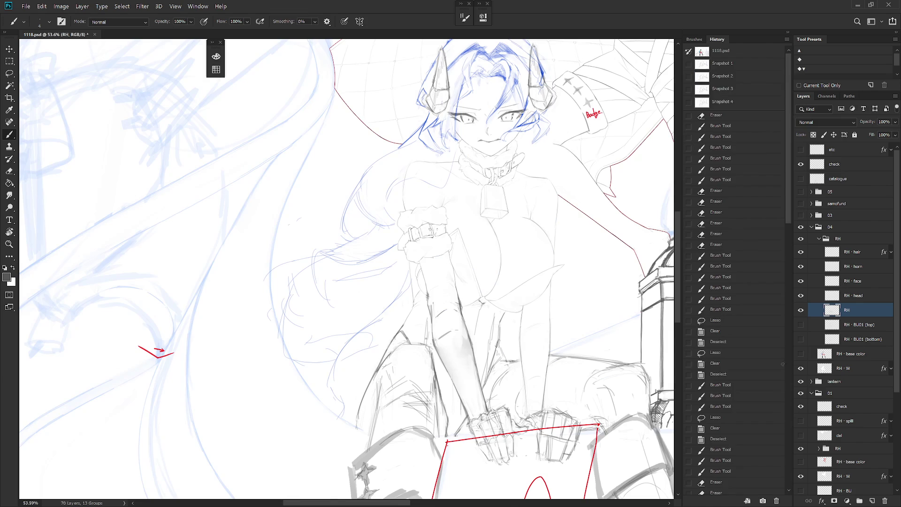
click(763, 501)
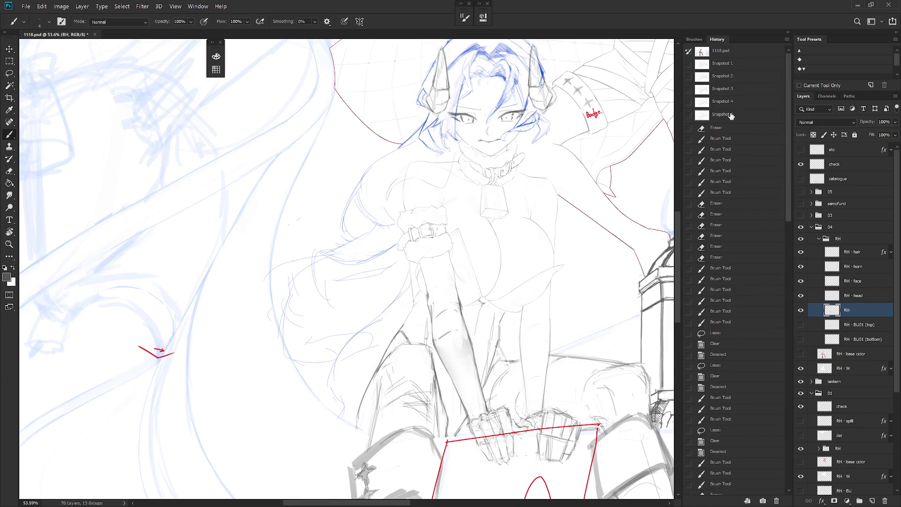
click(736, 116)
Step: Compare Snapshot 1 against Snapshot 5, return to Snapshot 5, and collapse the History panel
click(740, 63)
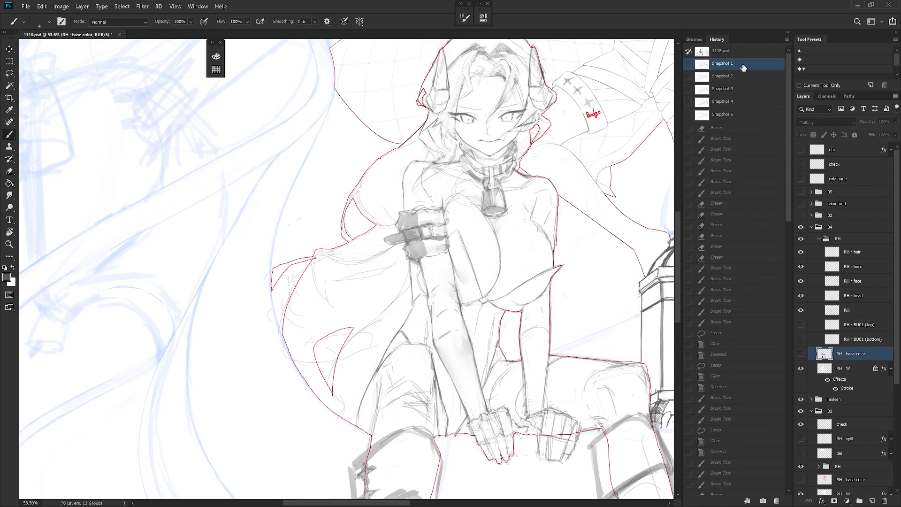
click(735, 118)
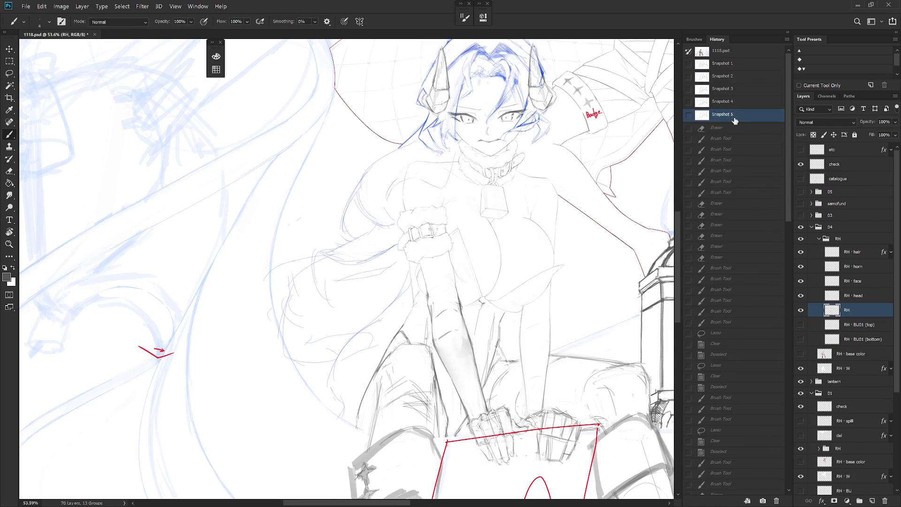
click(735, 65)
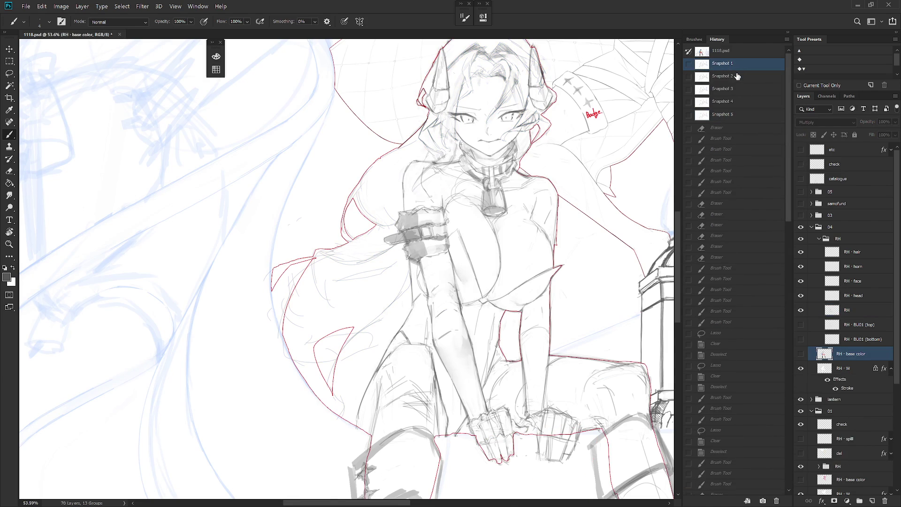
click(732, 118)
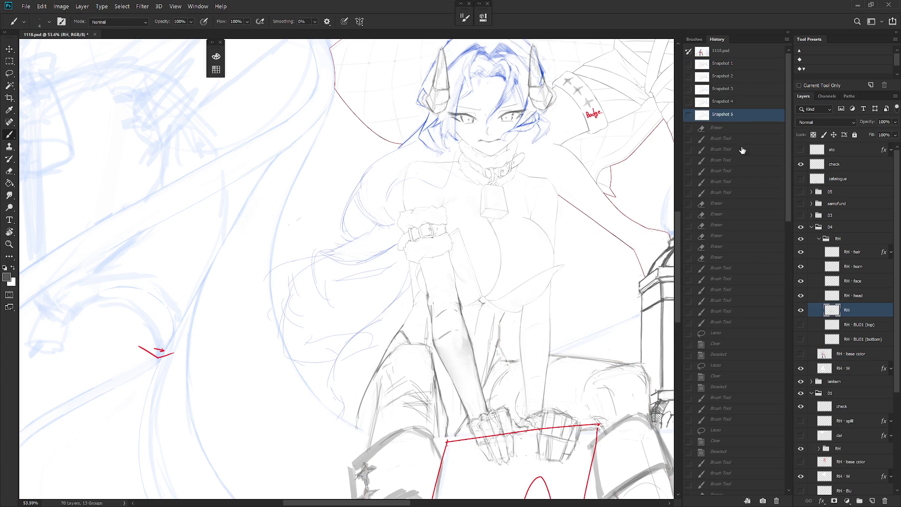
scroll(732, 328, down, 10)
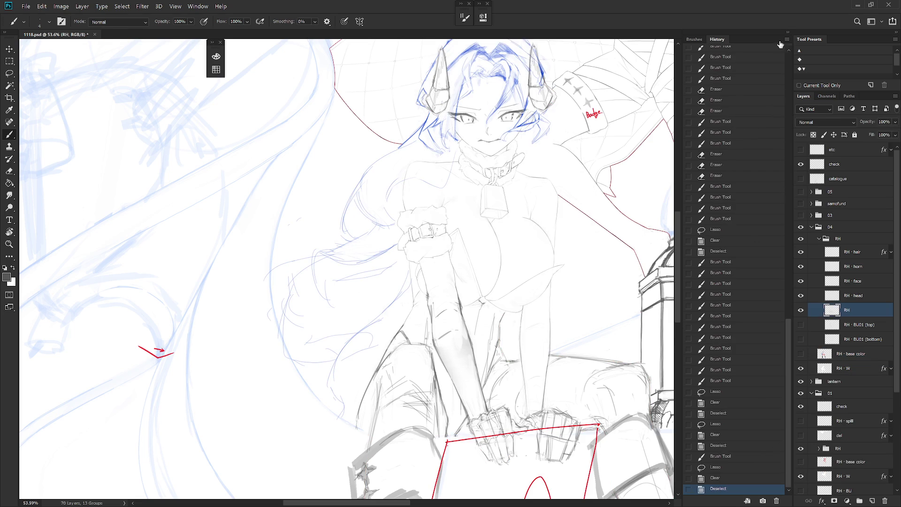
click(787, 32)
scroll(439, 230, up, 4)
Step: Add a short dark brush stroke beside the fur cuff
key(e)
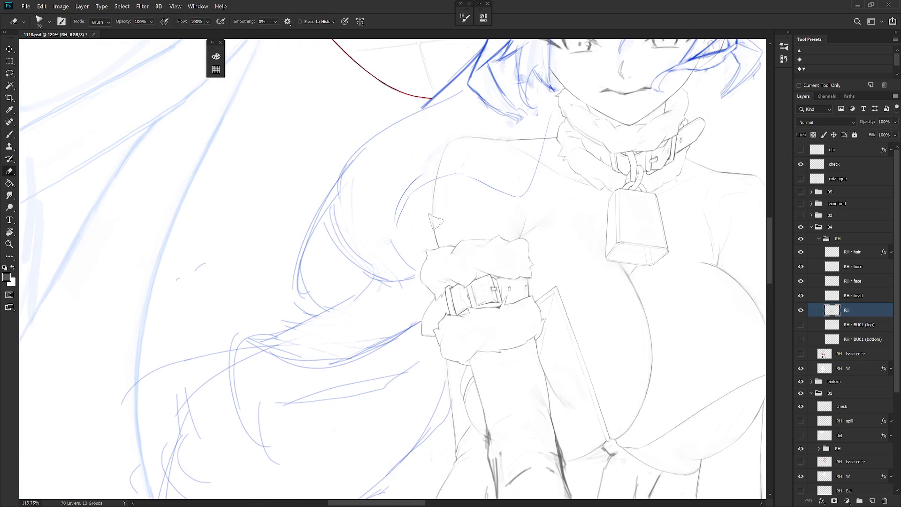
key(b)
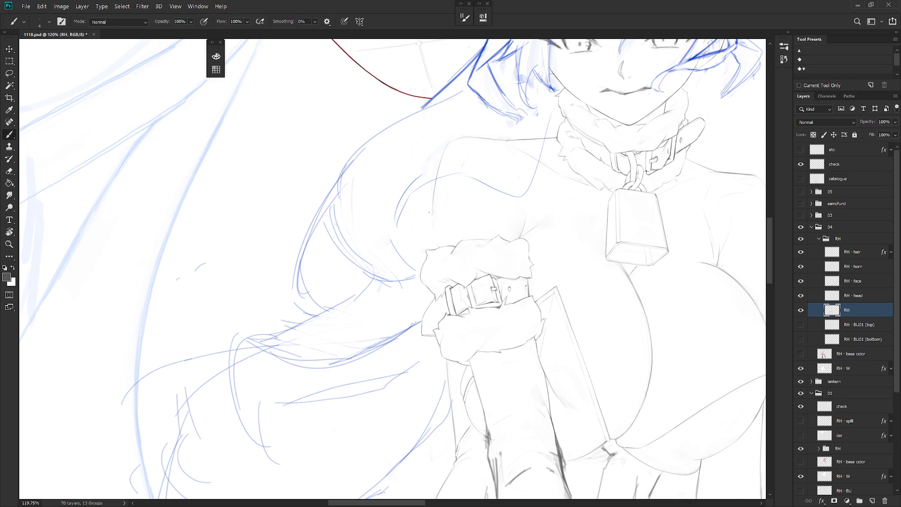
drag(436, 226, 433, 248)
drag(468, 322, 479, 265)
Step: Lasso a narrow strip beside the sleeve and try a thin line there, then undo it
key(l)
mouse_move(459, 303)
mouse_down()
mouse_move(462, 346)
mouse_move(466, 331)
mouse_up()
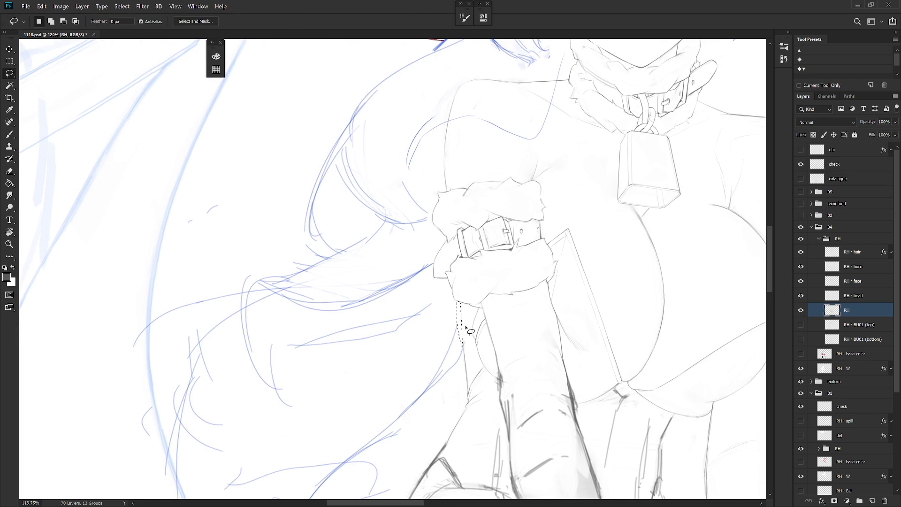
key(b)
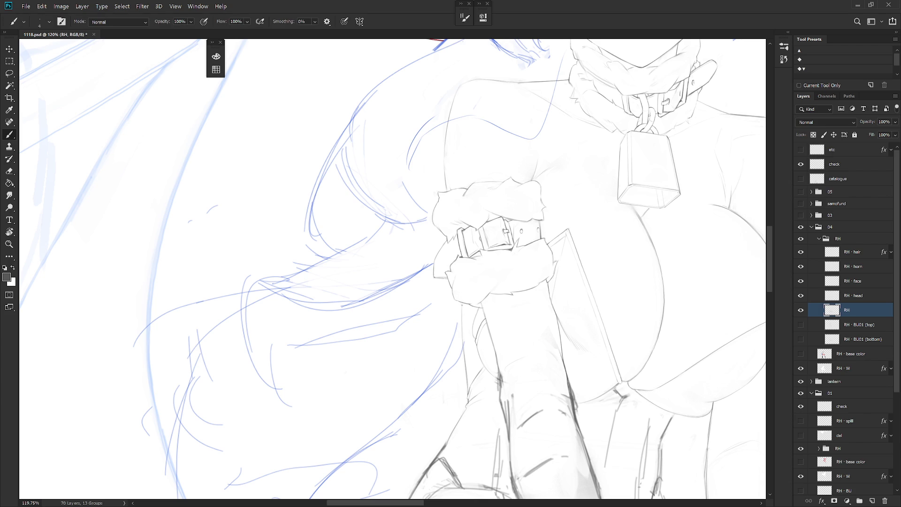
drag(461, 317, 462, 340)
key(ctrl+z)
Step: On the RH · hair layer, lasso a thin strip beside the sleeve, then return to the RH layer
click(866, 281)
click(869, 295)
click(866, 252)
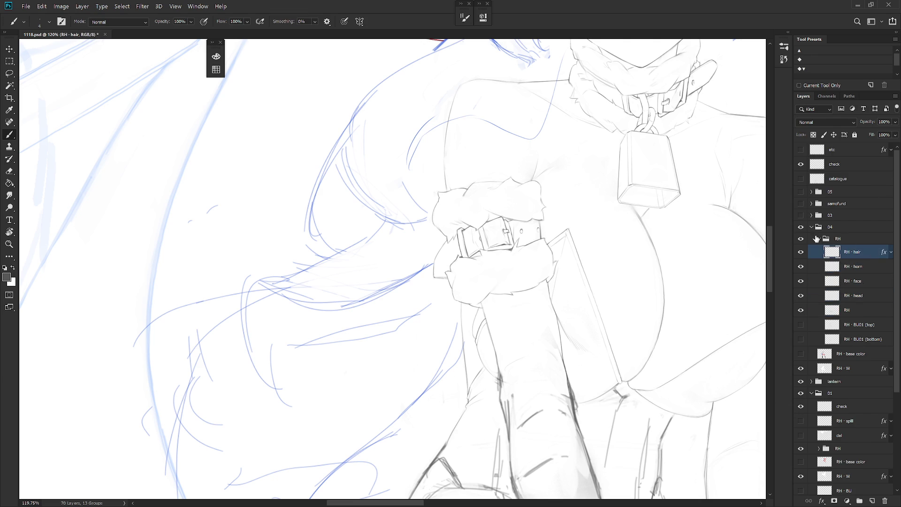
key(l)
drag(464, 330, 459, 364)
key(ctrl+d)
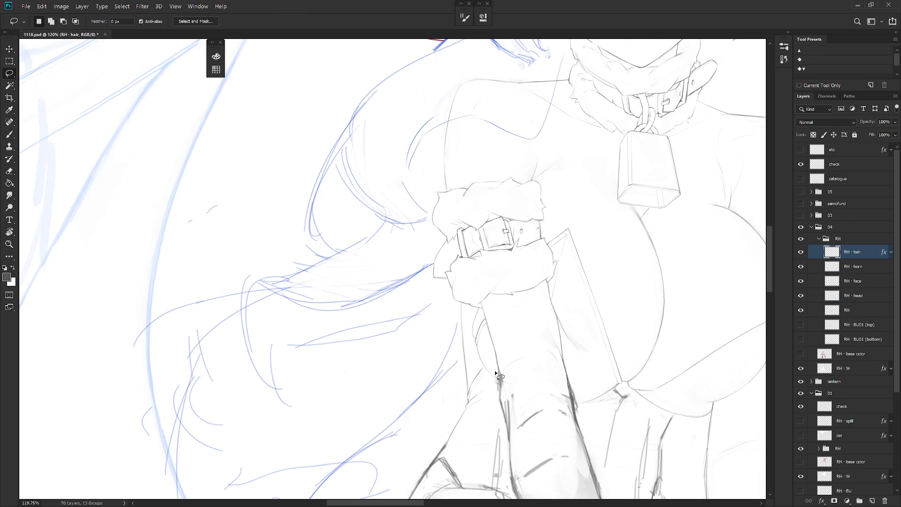
click(866, 310)
key(b)
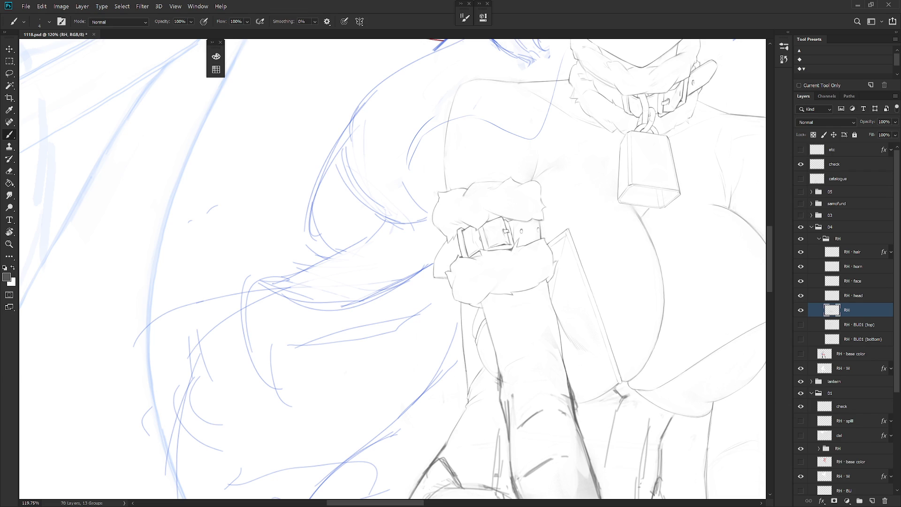
Step: Lasso along the left edge of the arm
scroll(392, 269, down, 2)
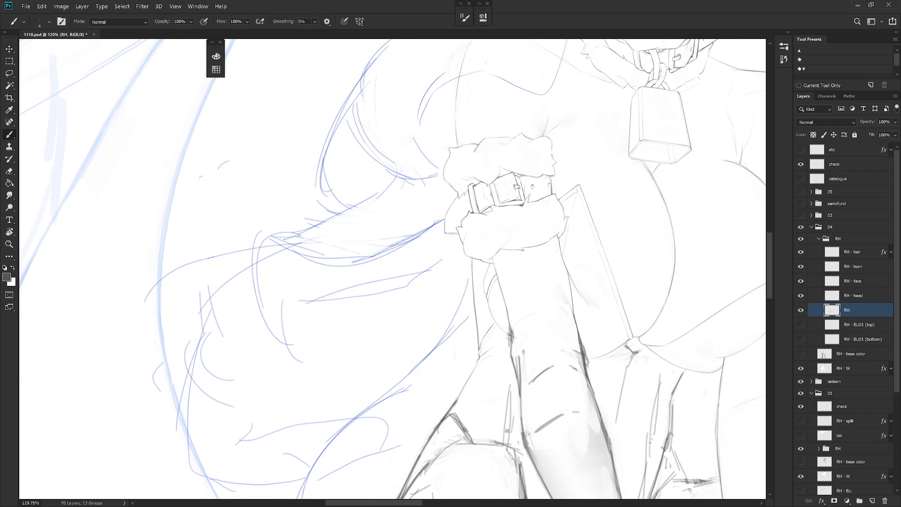
key(l)
mouse_move(472, 264)
mouse_down()
mouse_move(478, 346)
mouse_move(486, 311)
mouse_up()
scroll(502, 347, down, 5)
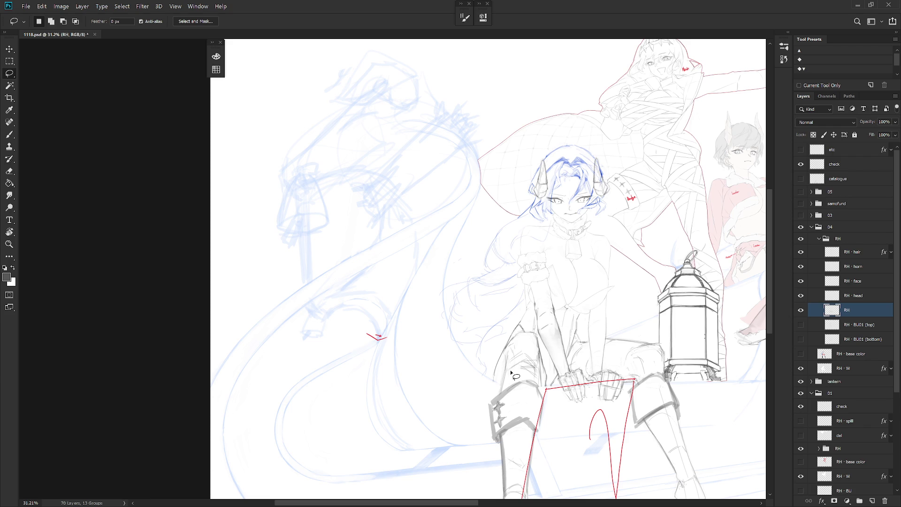
Step: Touch up the forearm lines, alternating between eraser and brush
scroll(509, 287, up, 5)
key(e)
key(b)
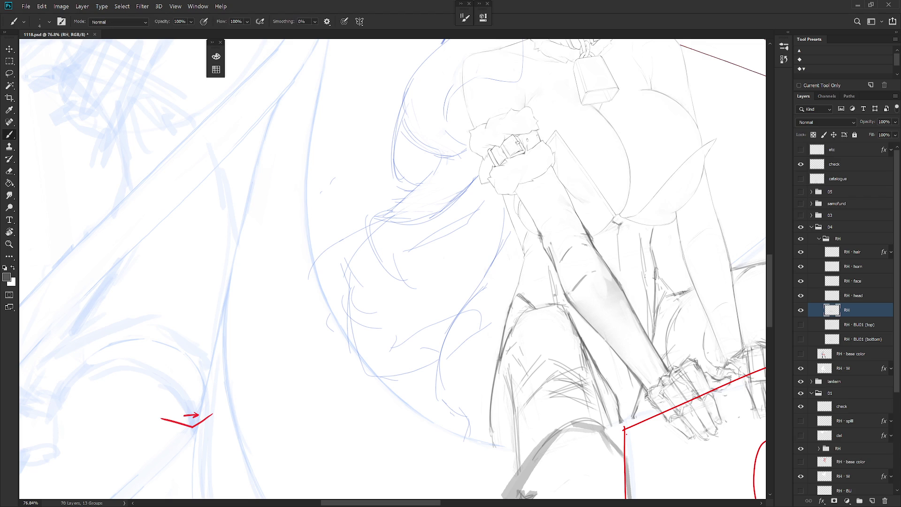
key(e)
key(b)
key(e)
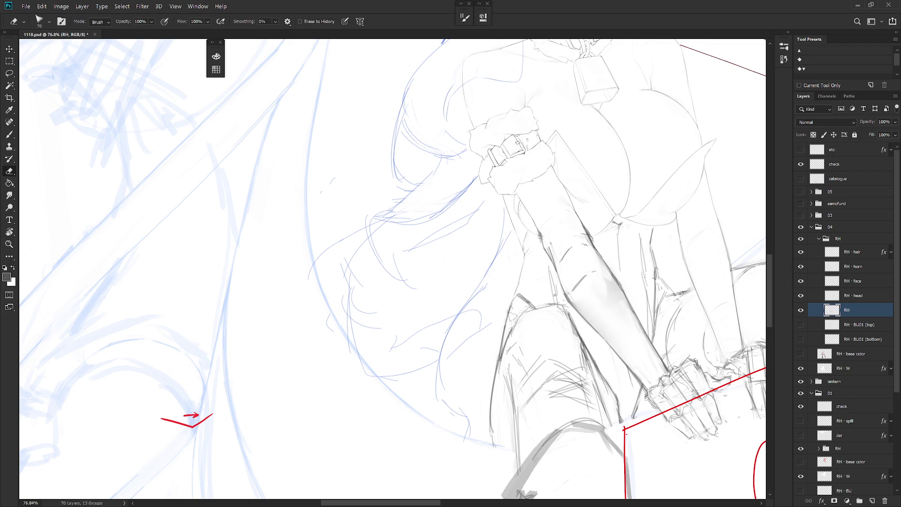
key(b)
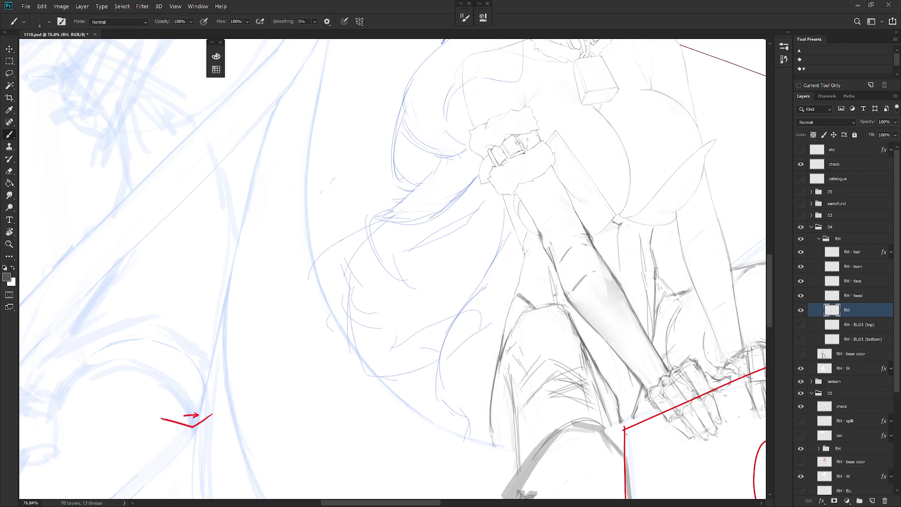
scroll(516, 298, up, 3)
key(l)
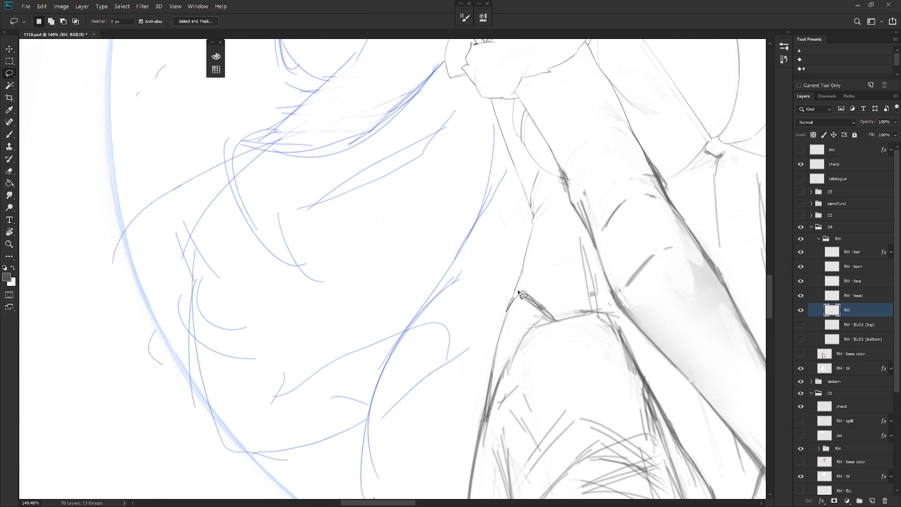
key(b)
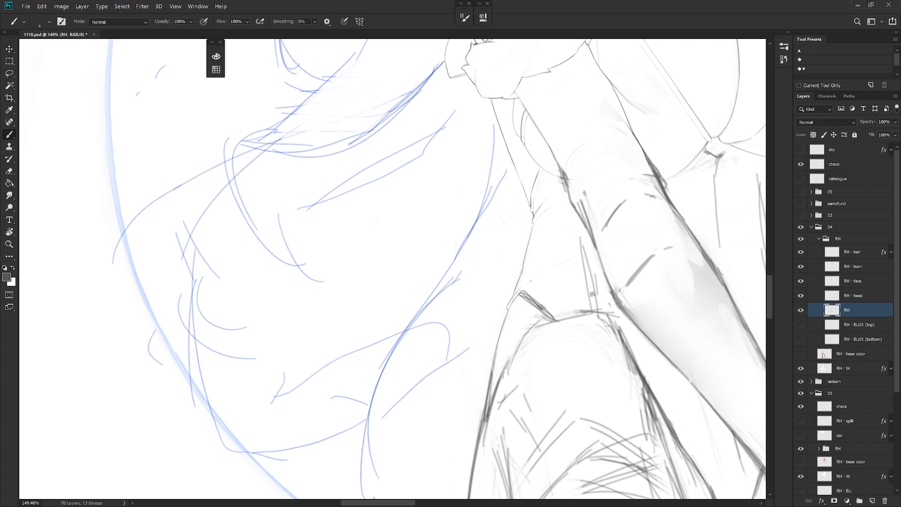
Step: Rotate the view to the arm's angle and lasso the stray strokes near the knee and leg contour
key(r)
drag(530, 281, 503, 258)
key(e)
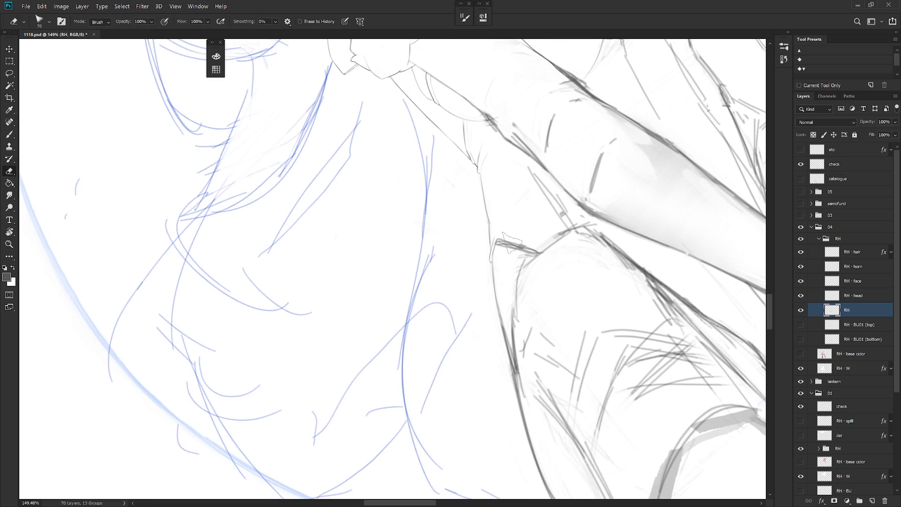
key(b)
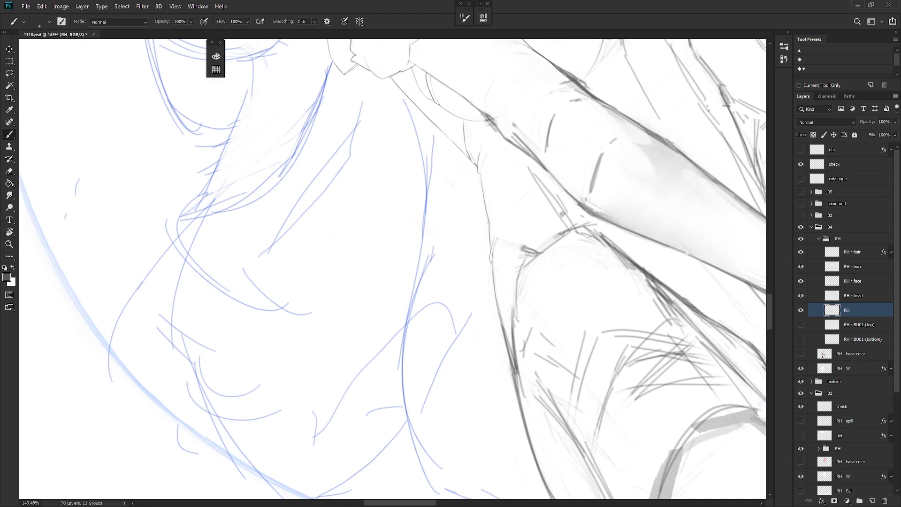
key(l)
mouse_move(499, 235)
mouse_down()
mouse_move(493, 256)
mouse_move(502, 233)
mouse_up()
key(b)
key(l)
mouse_move(489, 251)
mouse_down()
mouse_move(494, 269)
mouse_move(491, 258)
mouse_up()
key(b)
Step: Undo the faint stroke below the arm and erase leftover marks around the forearm
key(l)
key(b)
key(l)
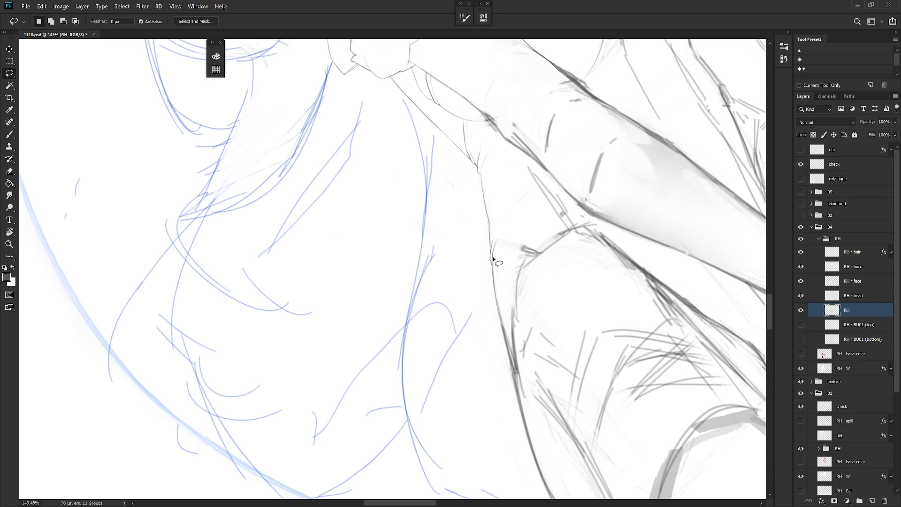
mouse_move(509, 274)
mouse_down()
mouse_move(551, 384)
mouse_move(494, 312)
mouse_up()
key(b)
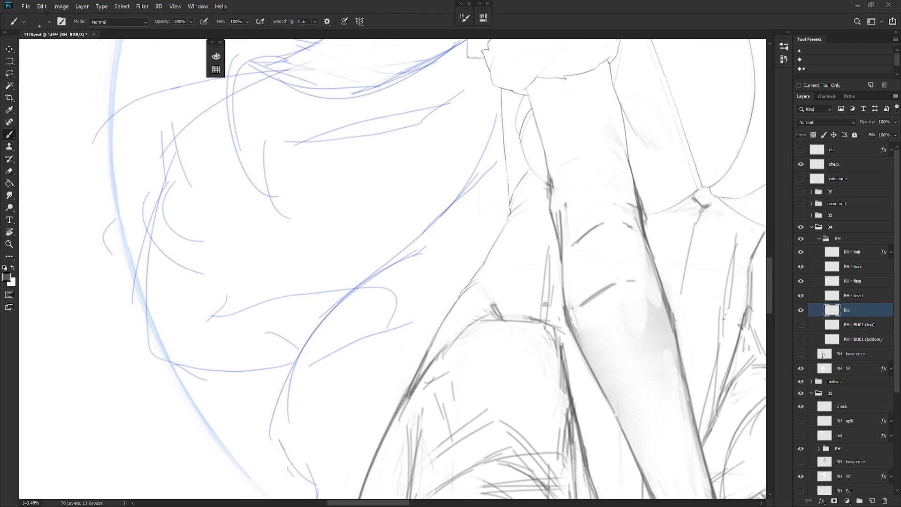
key(ctrl+z)
key(e)
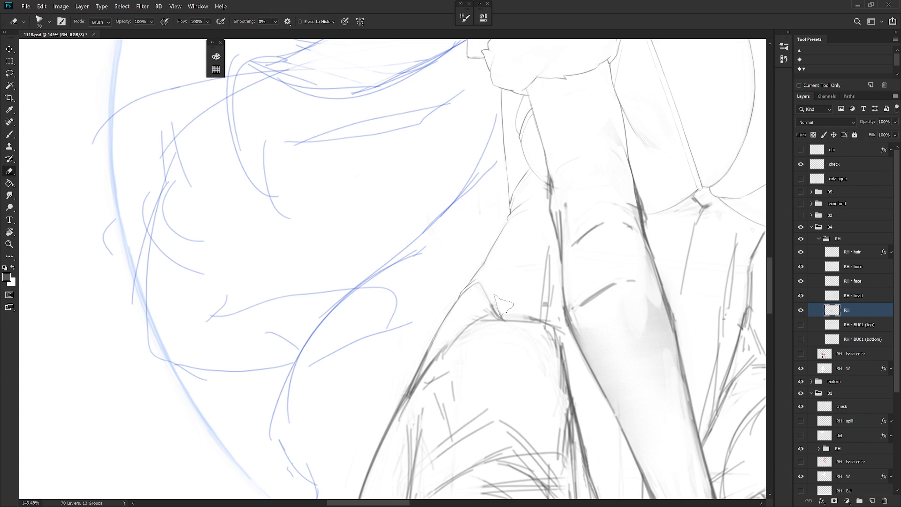
key(b)
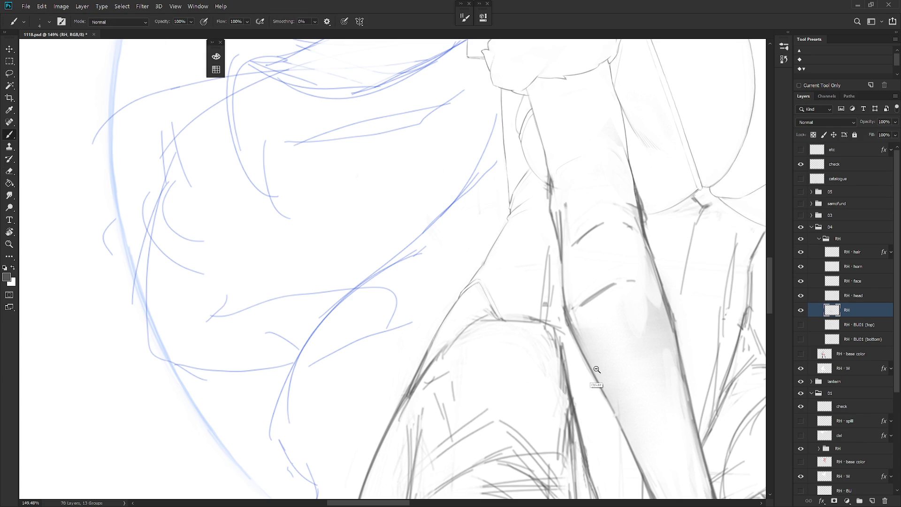
scroll(590, 374, down, 5)
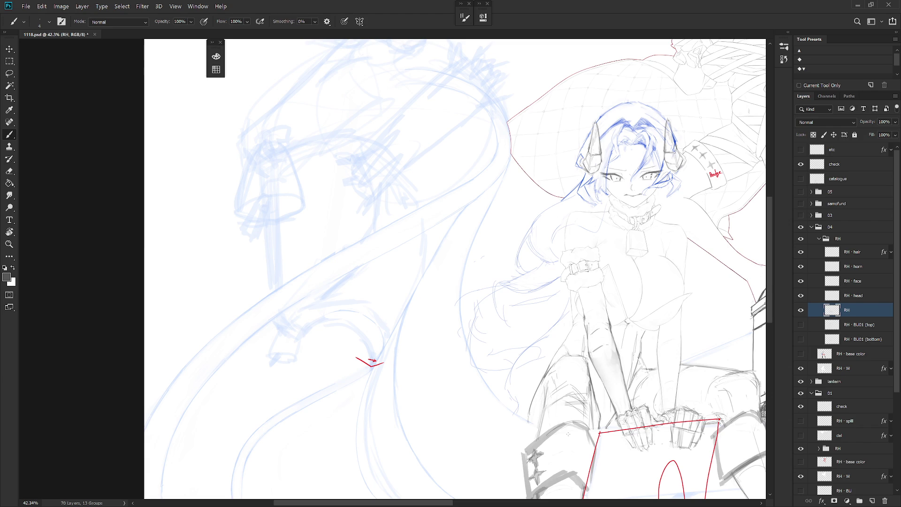
scroll(576, 316, up, 3)
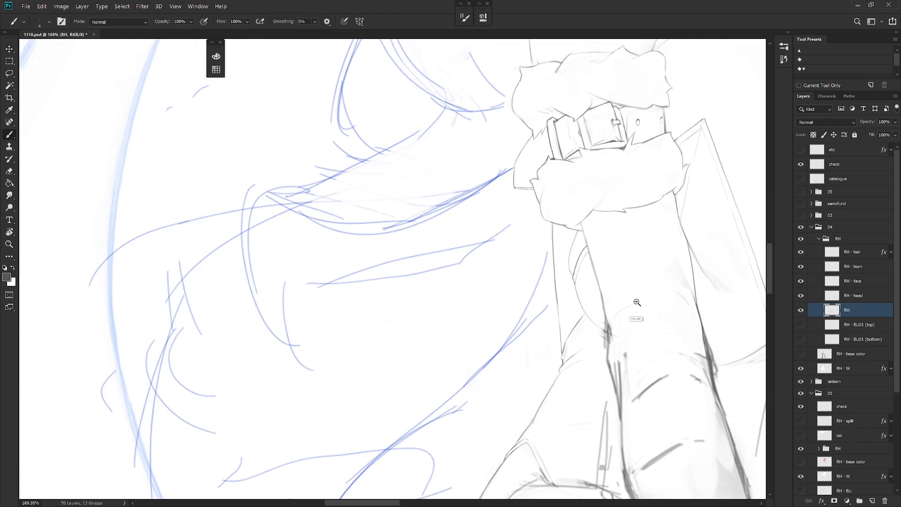
scroll(483, 351, down, 2)
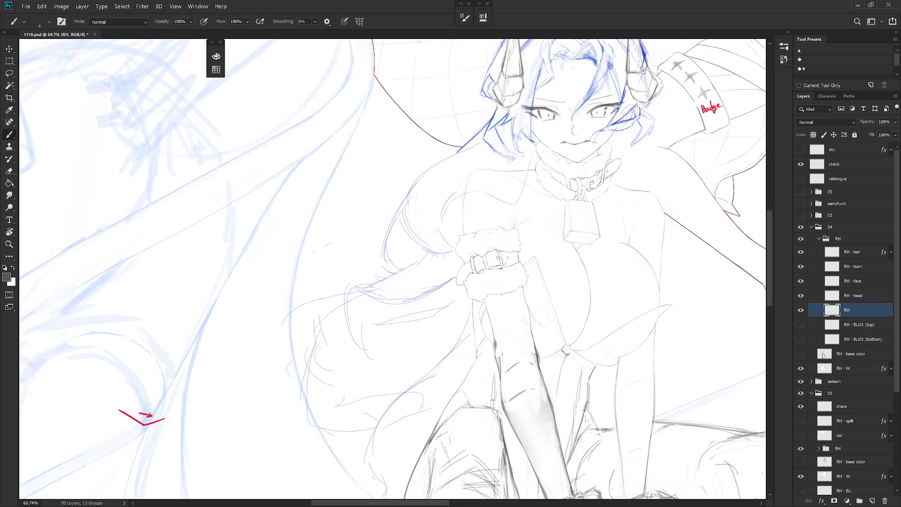
mouse_move(574, 359)
mouse_down()
mouse_move(497, 262)
mouse_move(469, 300)
mouse_move(476, 313)
mouse_move(497, 316)
mouse_move(458, 302)
mouse_move(428, 315)
mouse_up()
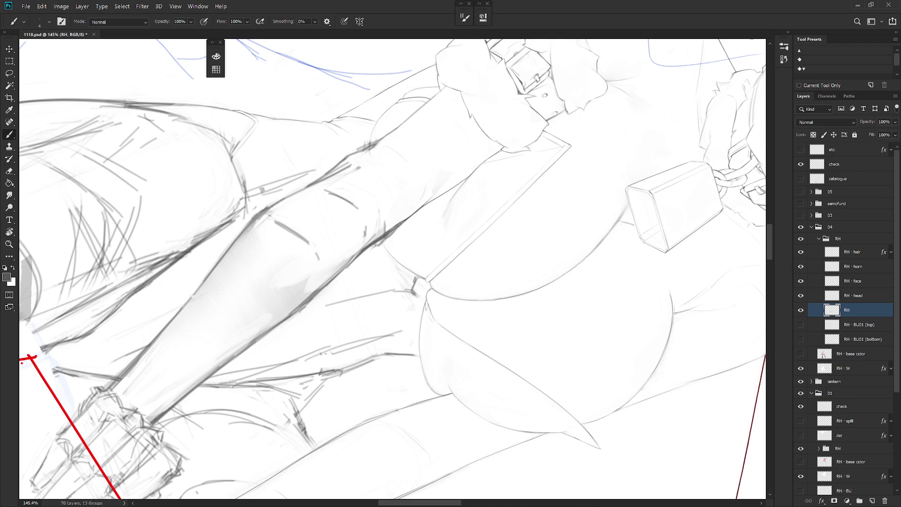
Step: Delete the stray stroke near the arm with a lasso selection and save the document
drag(440, 352, 472, 268)
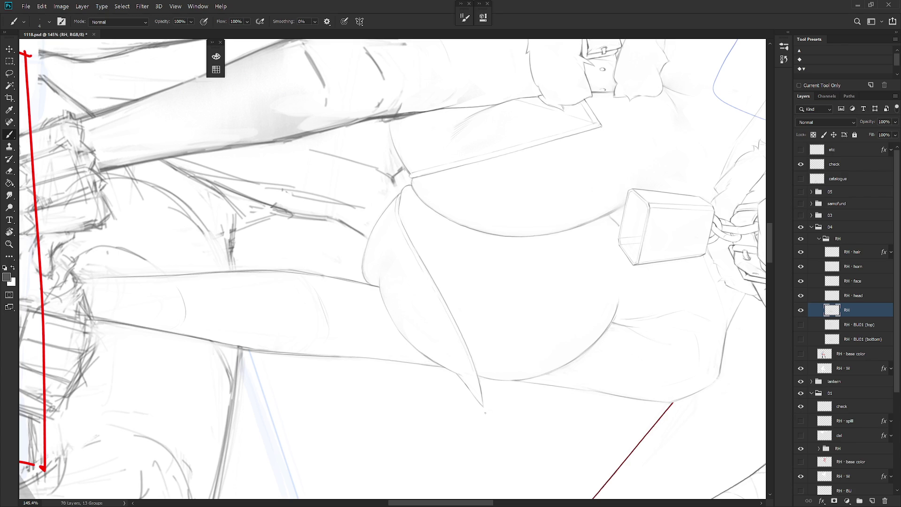
scroll(489, 358, down, 2)
key(l)
mouse_move(449, 285)
mouse_down()
mouse_move(477, 348)
mouse_move(458, 300)
mouse_up()
key(Delete)
key(ctrl+d)
key(ctrl+s)
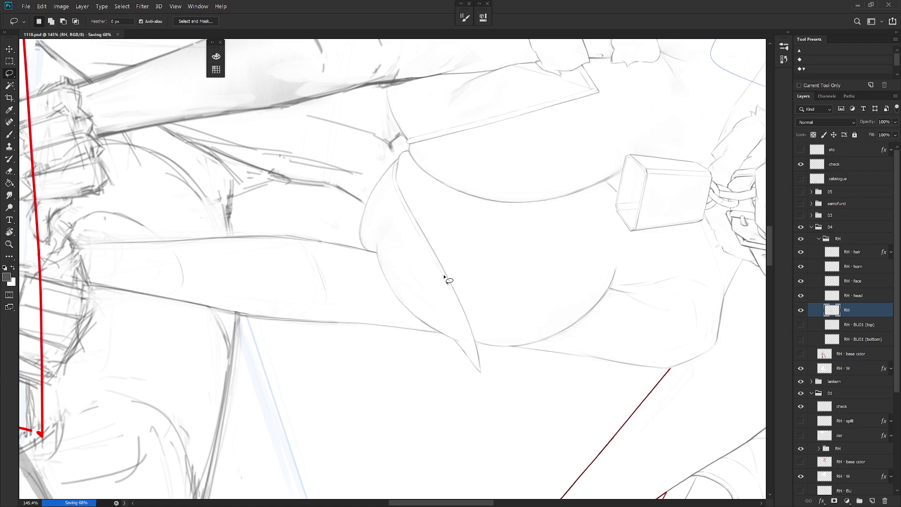
Step: Darken the diagonal contour line of the arm
key(b)
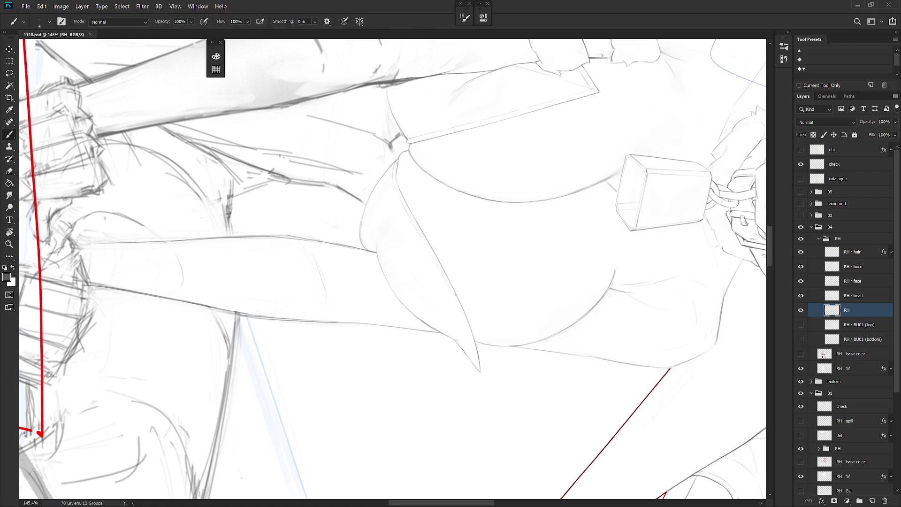
drag(454, 294, 465, 324)
key(ctrl+z)
key(ctrl+z)
drag(451, 290, 472, 339)
Step: Rotate the view -56°, then upright and about 90° clockwise to reach the thigh
key(r)
mouse_move(513, 410)
mouse_down()
mouse_move(551, 183)
mouse_move(441, 115)
mouse_up()
key(l)
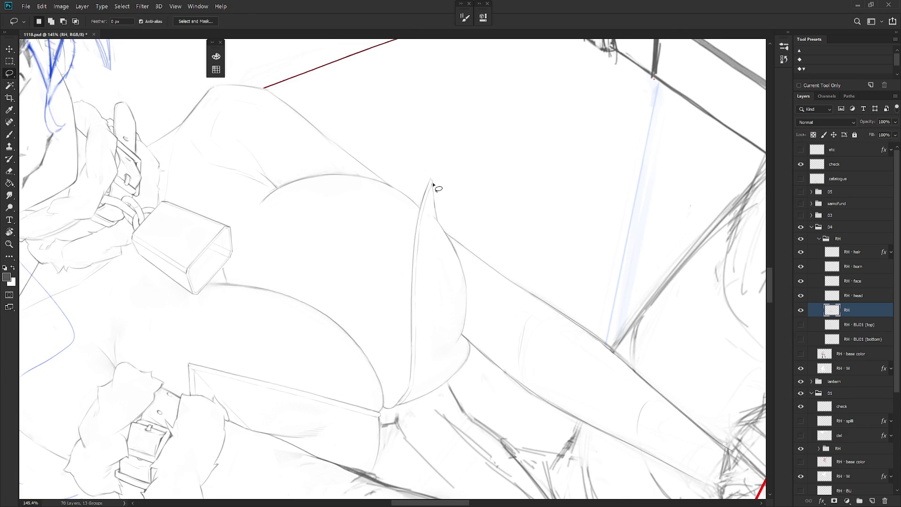
key(b)
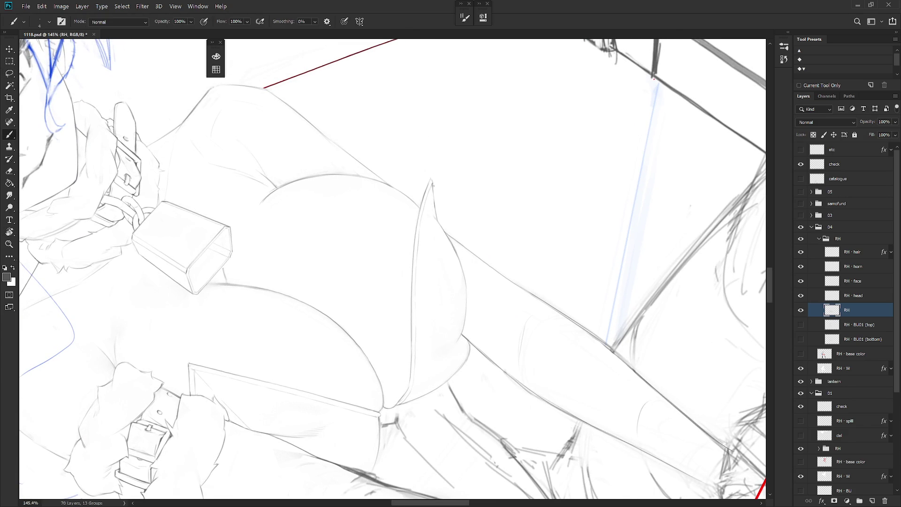
key(l)
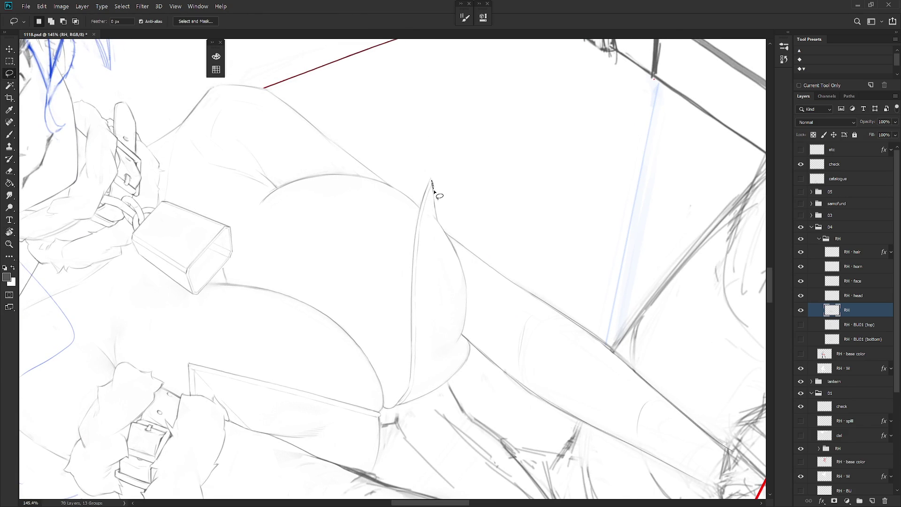
key(b)
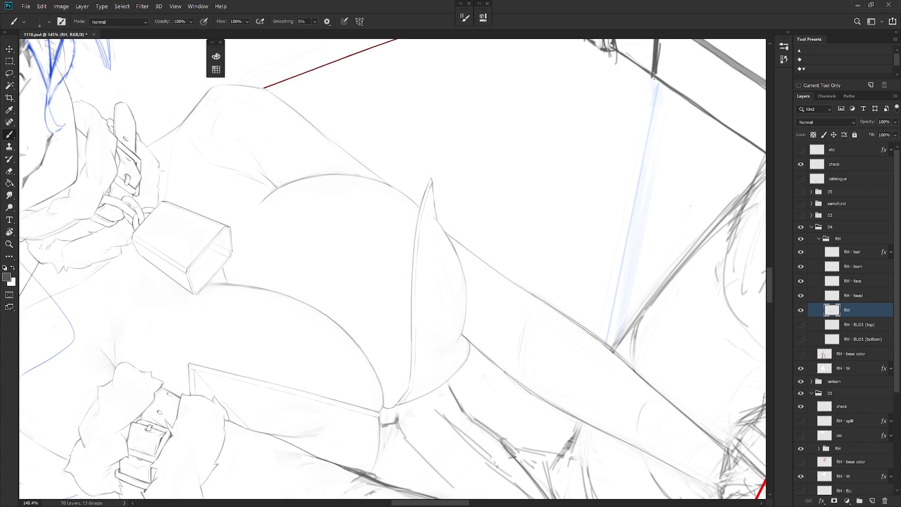
key(l)
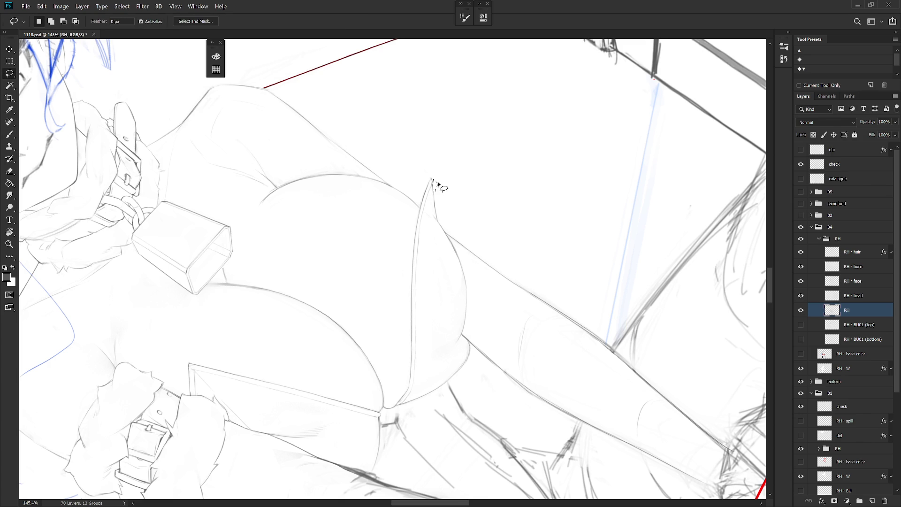
key(b)
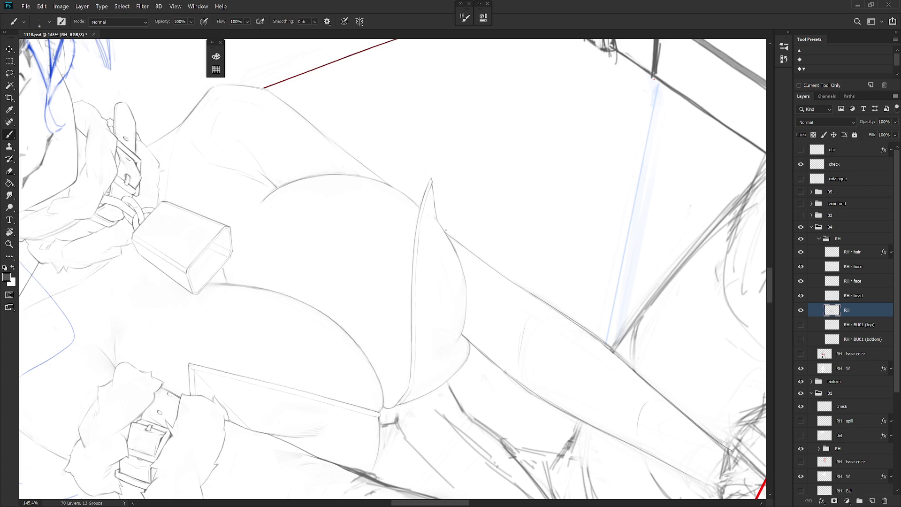
drag(446, 230, 541, 422)
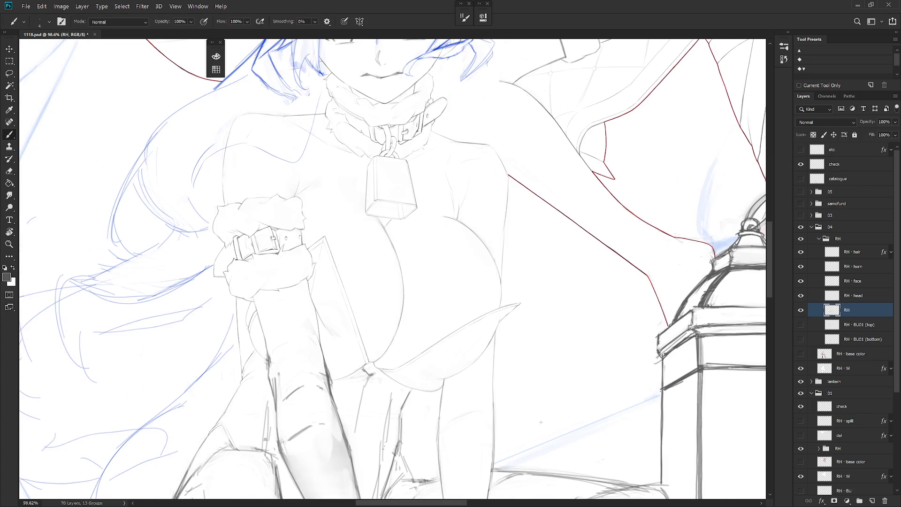
scroll(541, 422, down, 1)
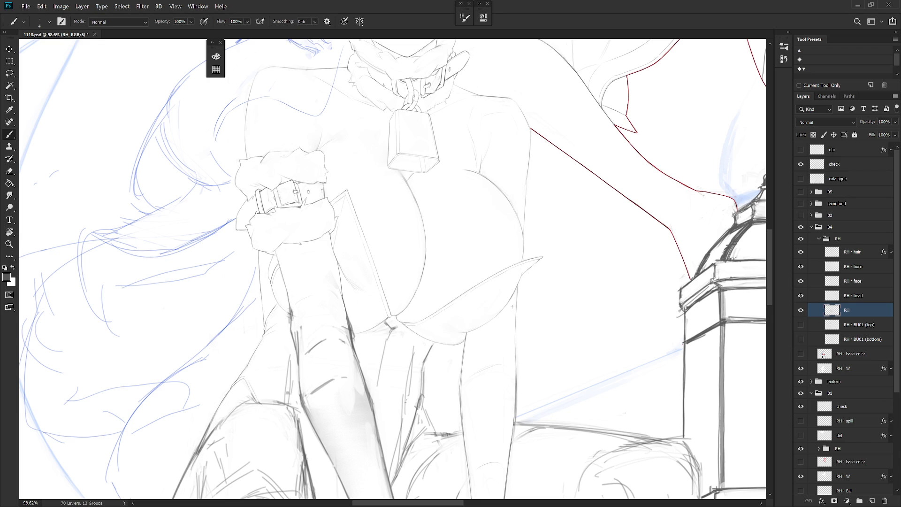
scroll(453, 328, up, 2)
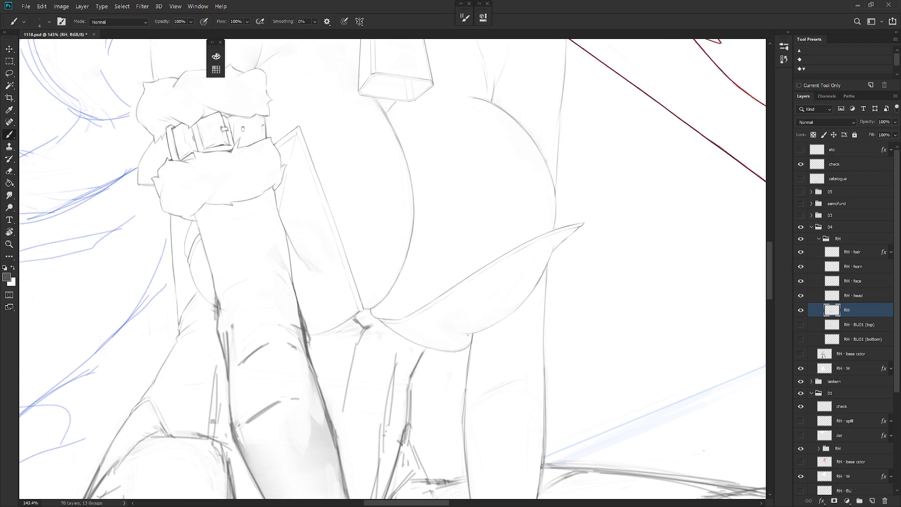
drag(465, 337, 366, 345)
Step: Redraw a short section of the thigh contour and lasso the stray strokes around it
key(e)
key(bracketleft)
key(bracketleft)
key(bracketleft)
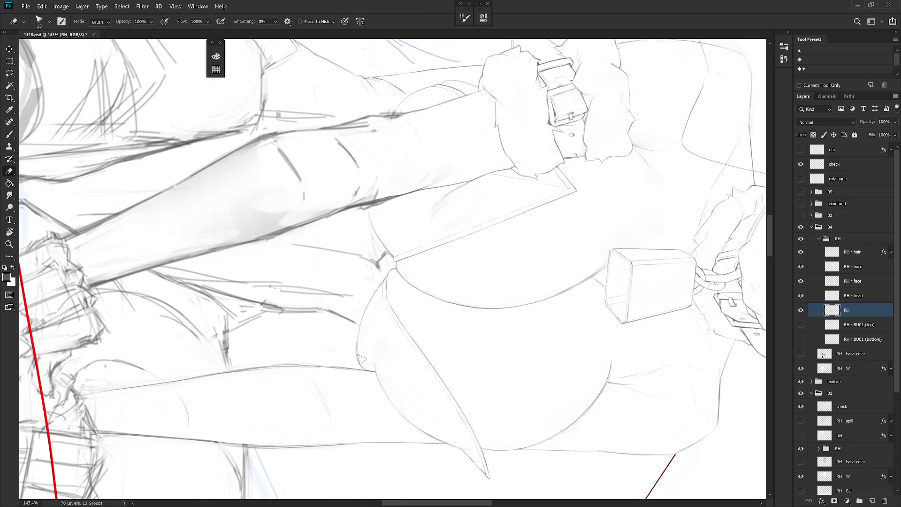
key(b)
drag(366, 313, 356, 339)
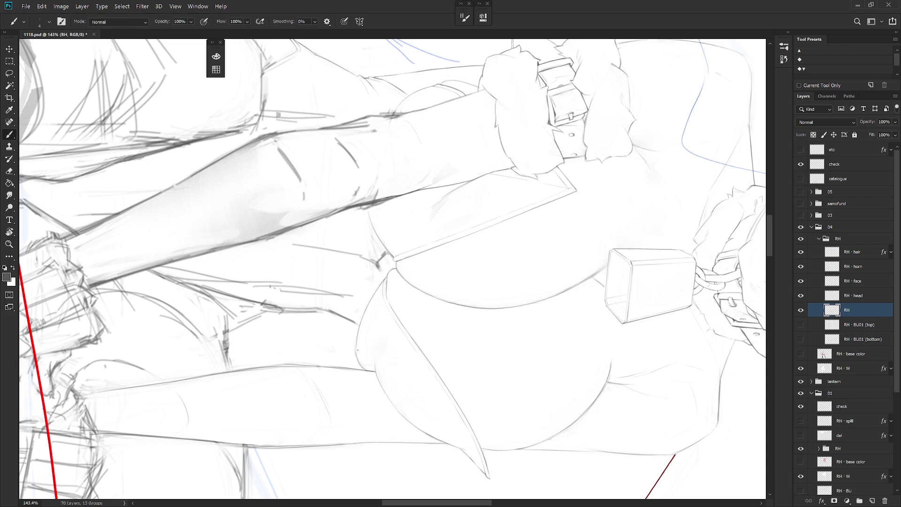
key(l)
mouse_move(356, 337)
mouse_down()
mouse_move(366, 371)
mouse_move(362, 325)
mouse_up()
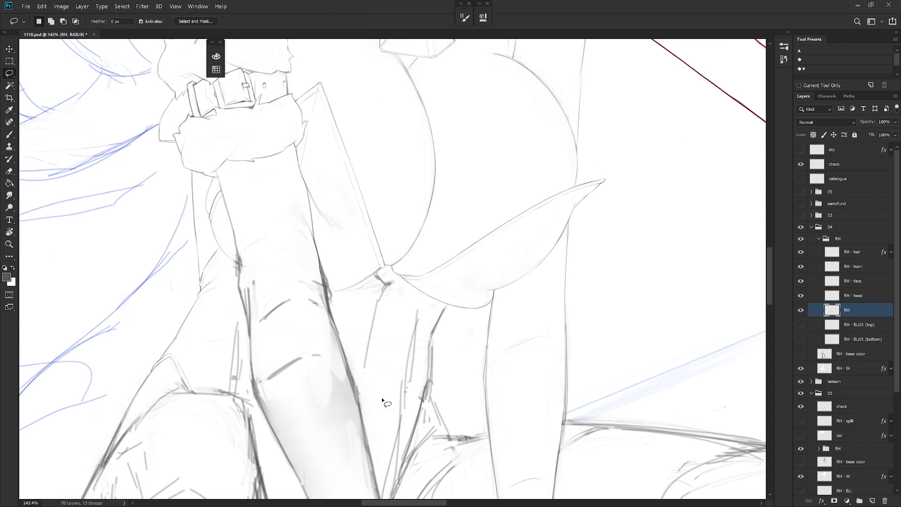
mouse_move(488, 308)
mouse_down()
mouse_move(471, 365)
mouse_move(488, 331)
mouse_move(476, 310)
mouse_move(456, 308)
mouse_move(446, 319)
mouse_move(488, 320)
mouse_up()
Step: Erase broader sketch strokes and draw a faint line along the leg contour
mouse_move(459, 358)
mouse_down()
mouse_move(492, 271)
mouse_move(465, 282)
mouse_move(493, 264)
mouse_move(469, 286)
mouse_up()
key(e)
key(bracketright)
key(bracketright)
key(bracketright)
key(b)
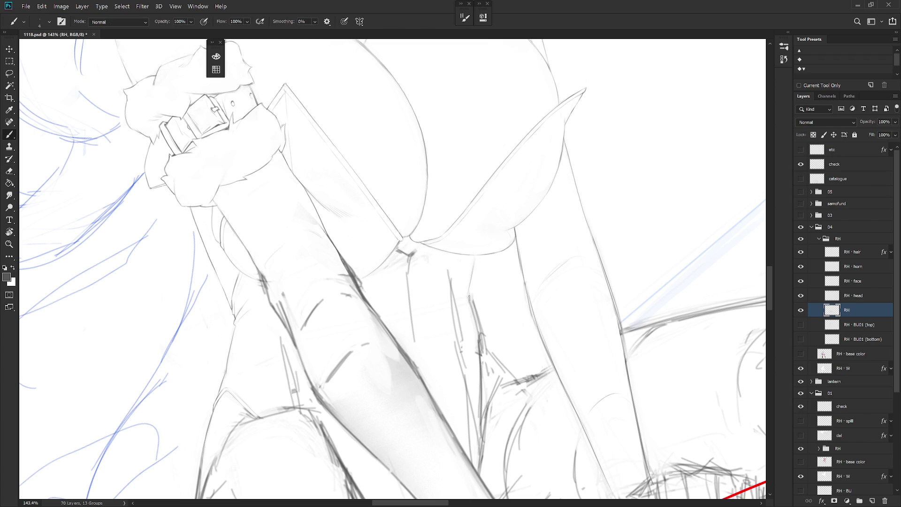
key(b)
drag(468, 296, 477, 323)
scroll(490, 188, down, 5)
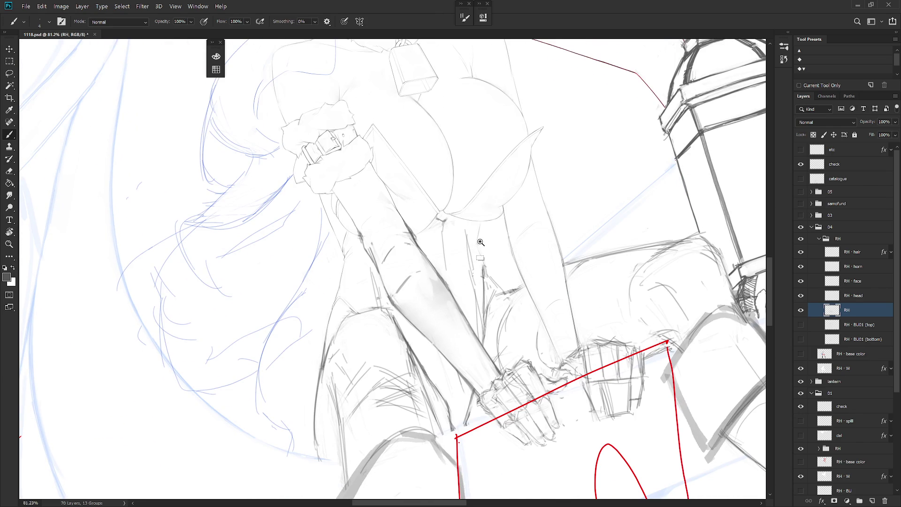
scroll(480, 249, up, 2)
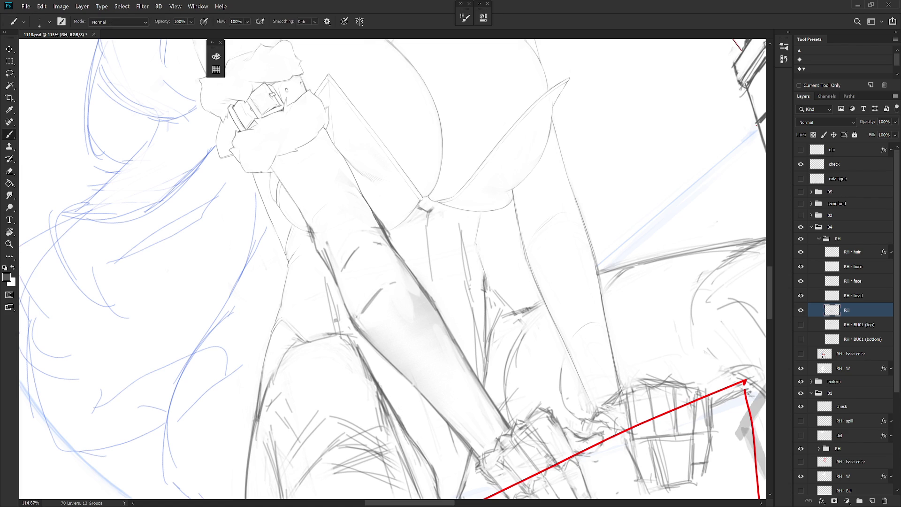
drag(514, 303, 493, 302)
key(e)
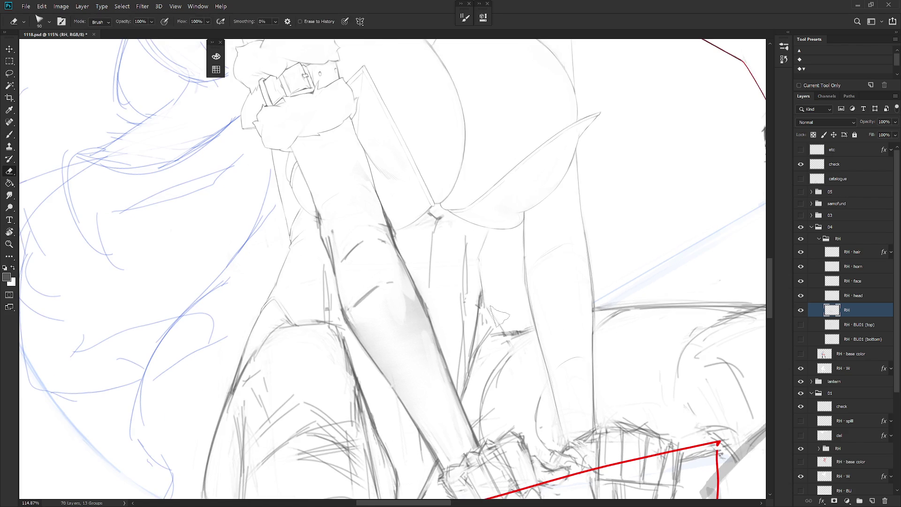
key(b)
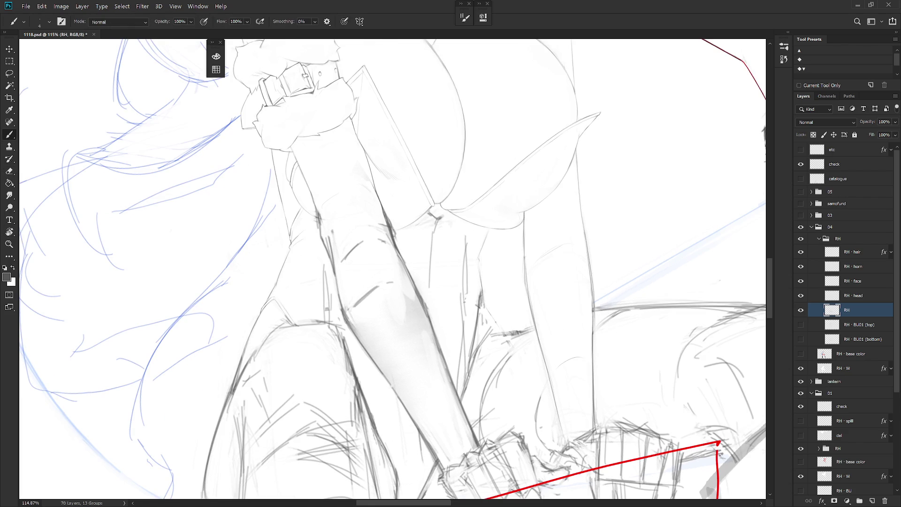
scroll(530, 317, down, 5)
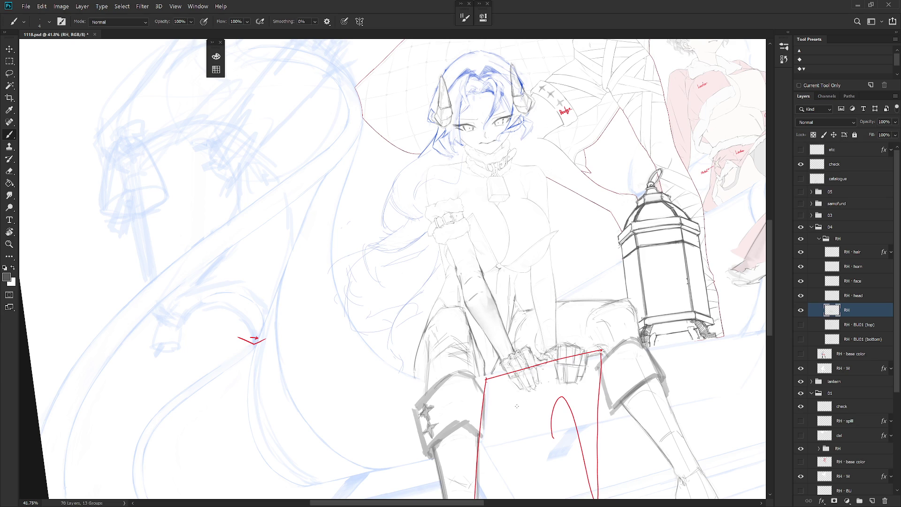
Step: Compare against Snapshot 5 in History, then return to the latest Brush Tool state
click(789, 33)
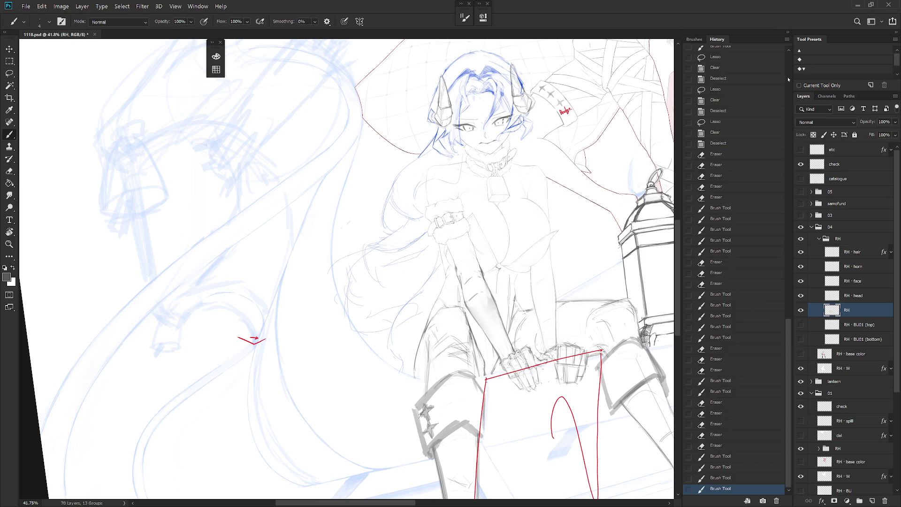
scroll(788, 81, up, 10)
click(741, 117)
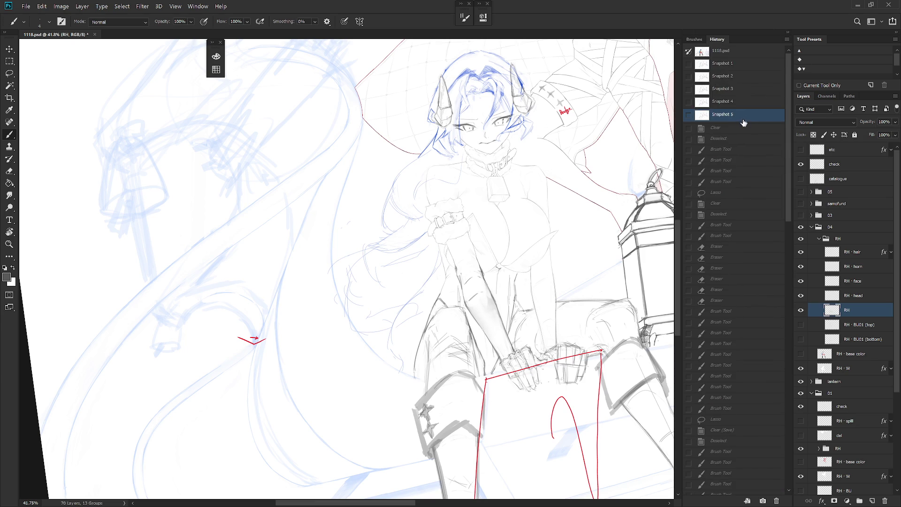
click(790, 482)
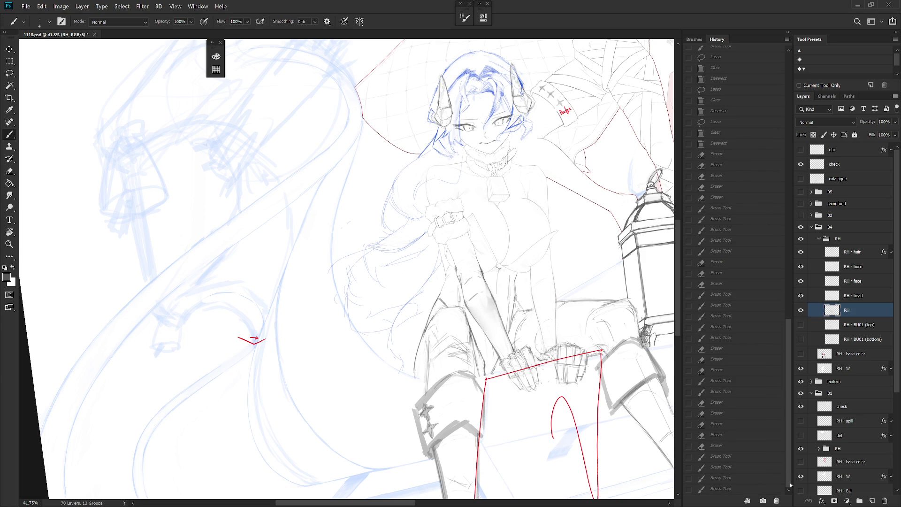
click(770, 489)
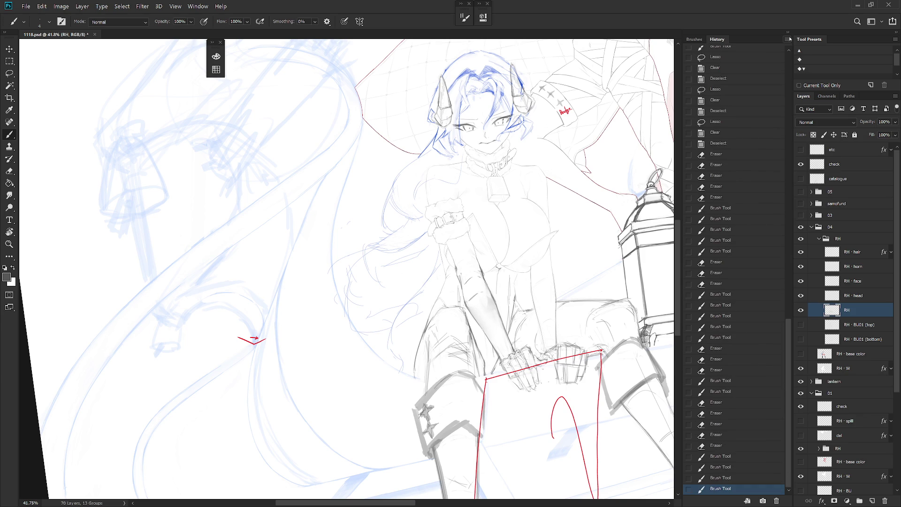
click(789, 33)
scroll(548, 265, up, 5)
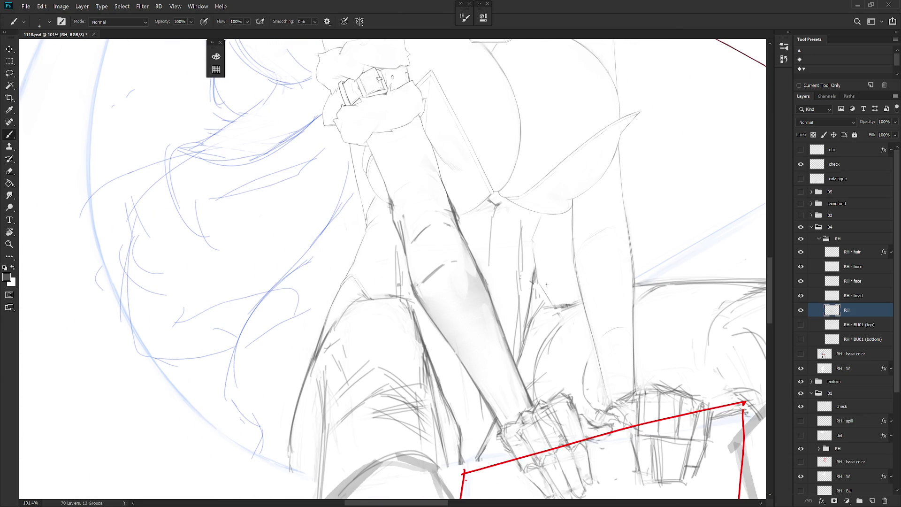
Step: Lasso and clear the stray strokes between the legs, then deselect
key(l)
drag(534, 264, 524, 329)
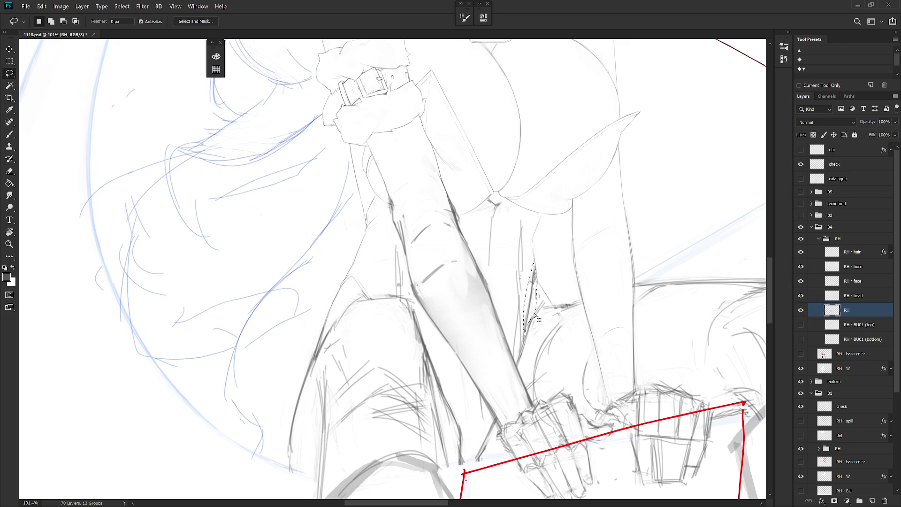
key(e)
key(b)
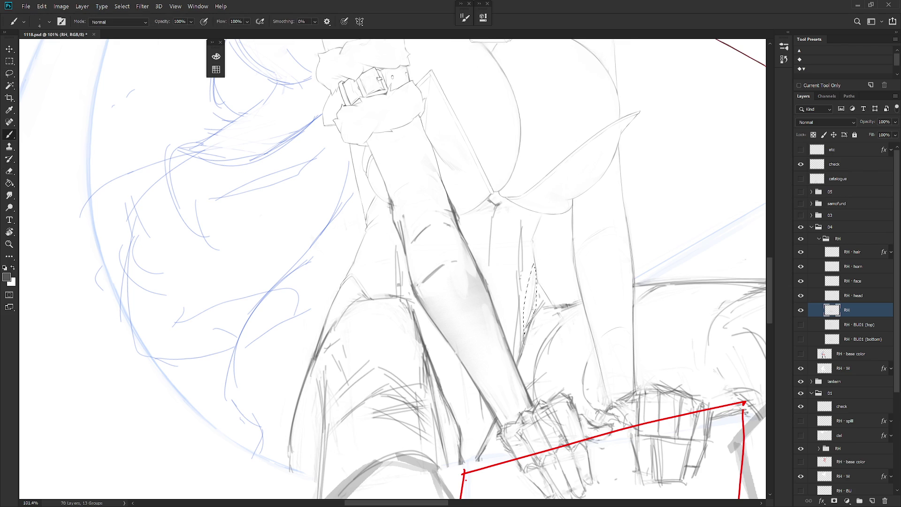
key(ctrl+d)
scroll(576, 310, down, 3)
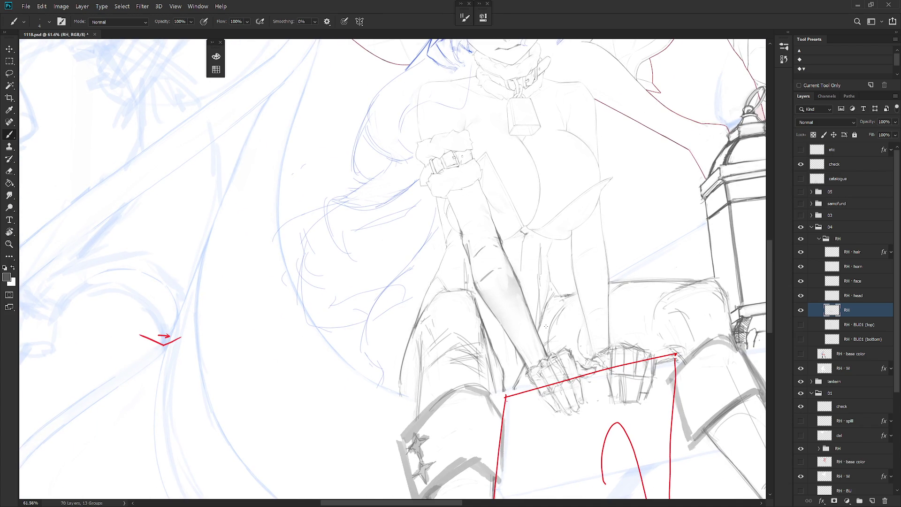
Step: Touch up the inner thigh lines, toggling between brush and eraser
mouse_move(573, 379)
mouse_down()
mouse_move(565, 408)
mouse_move(472, 260)
mouse_up()
key(r)
key(e)
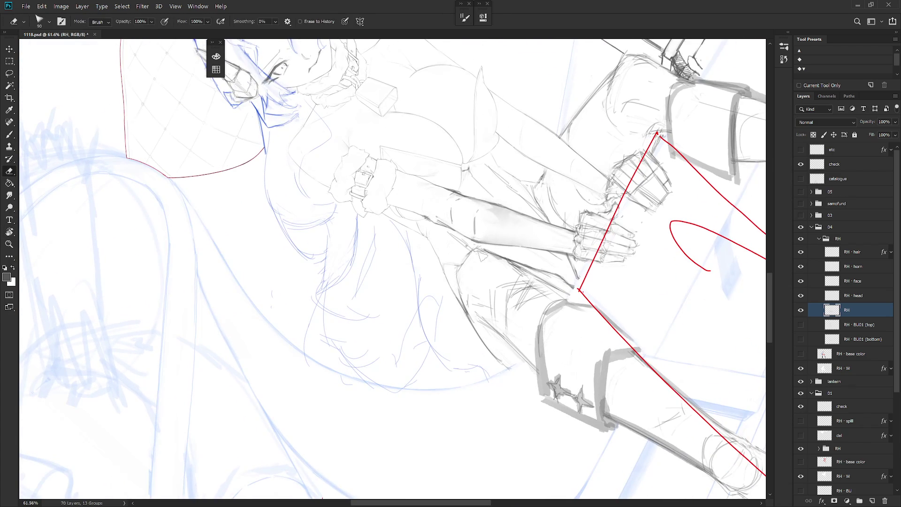
key(b)
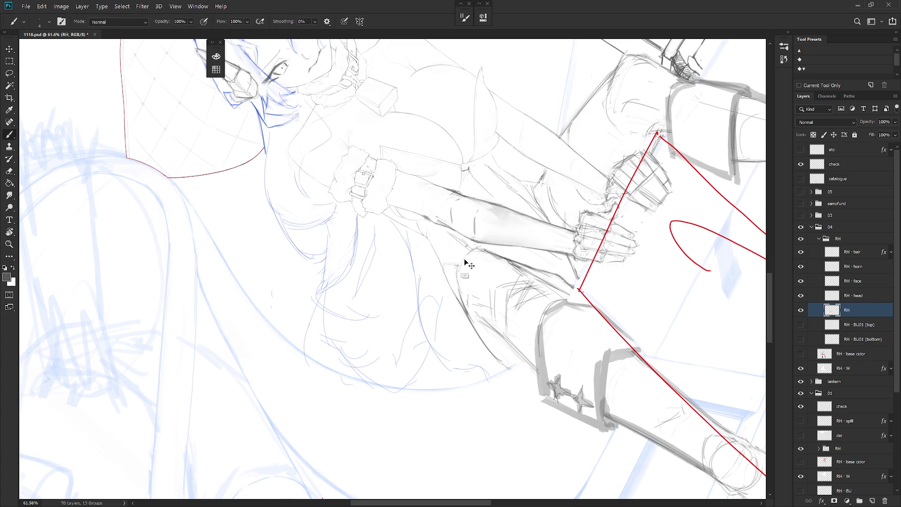
key(e)
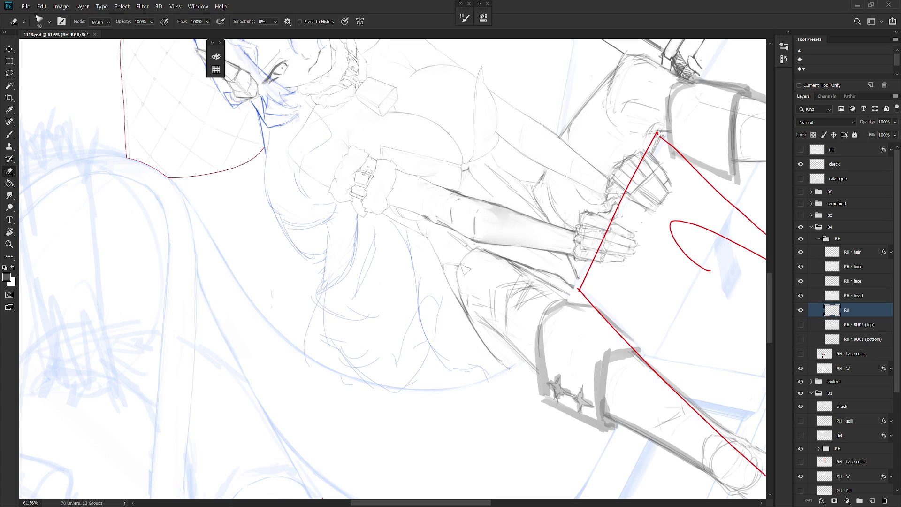
key(b)
key(e)
key(l)
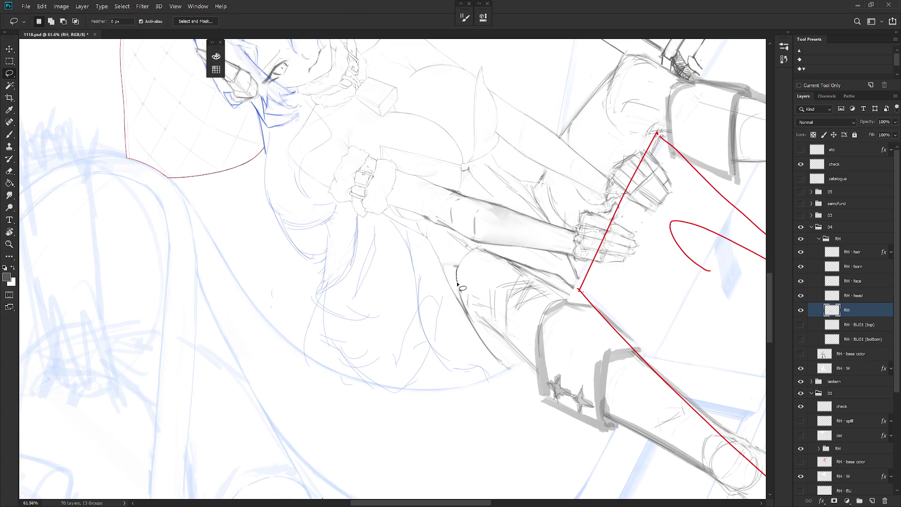
key(b)
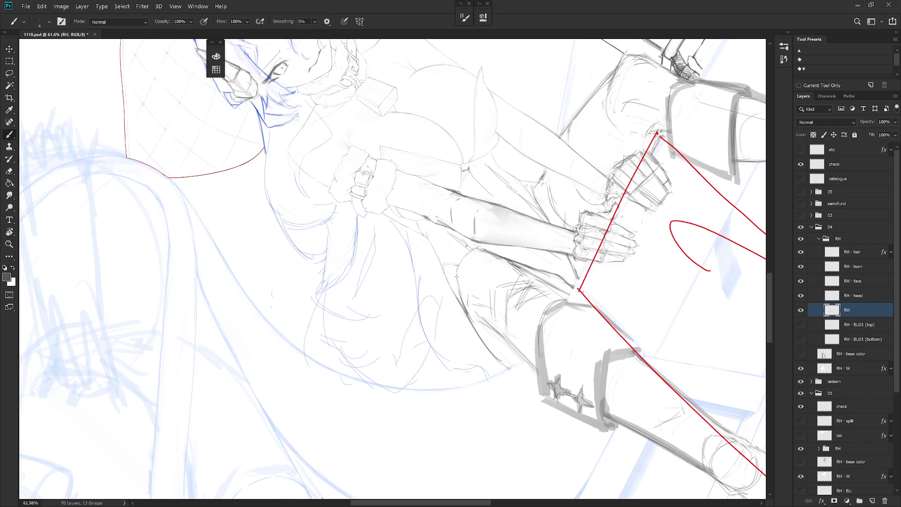
Step: Rotate the view about 12° clockwise and refine the skirt lines
key(r)
drag(463, 293, 455, 310)
key(e)
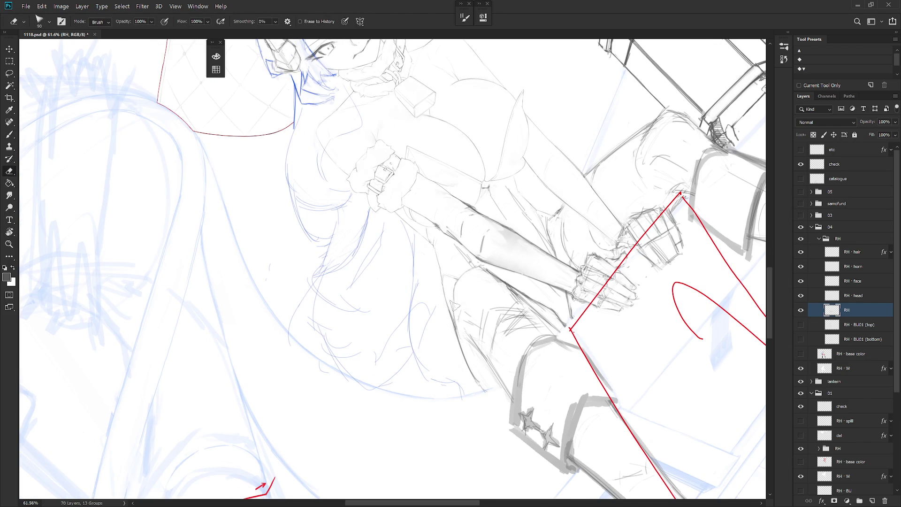
key(b)
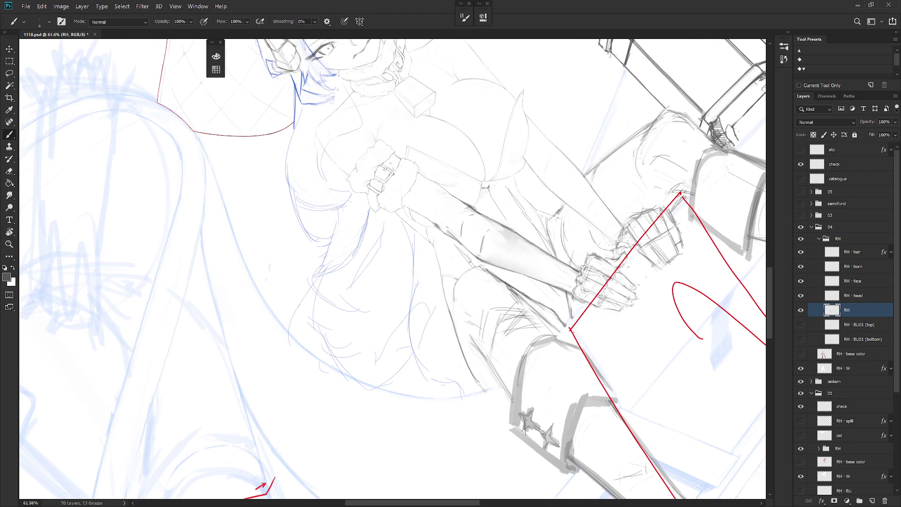
key(e)
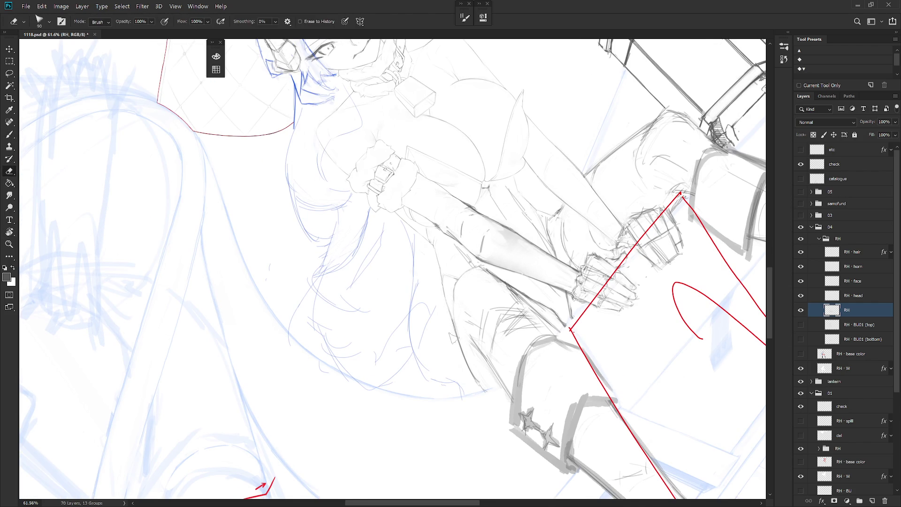
key(b)
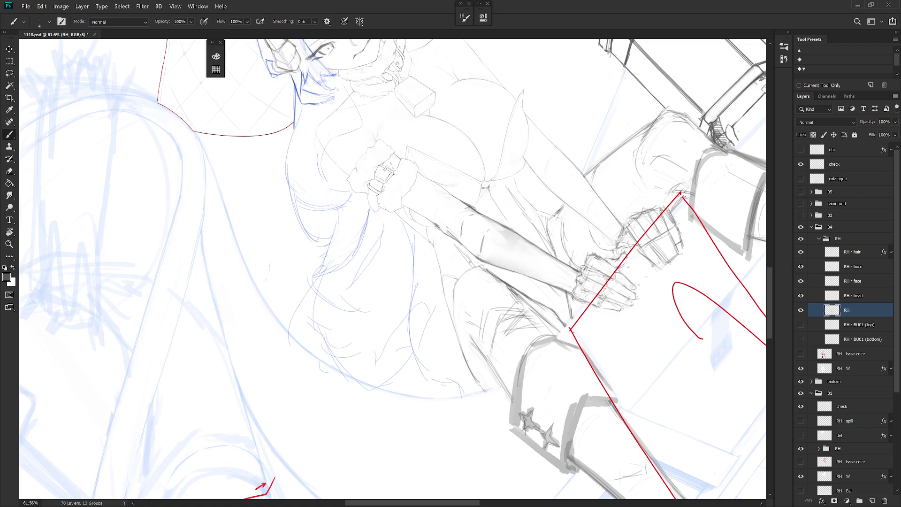
key(e)
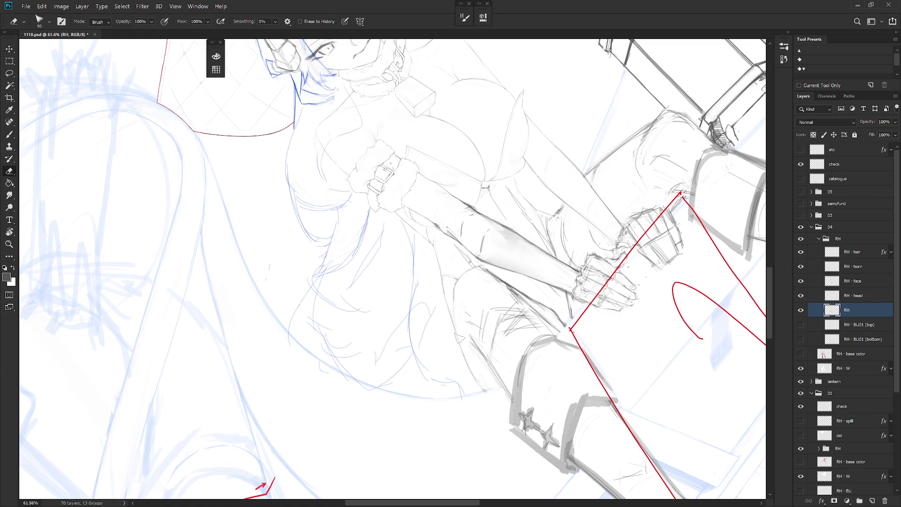
key(b)
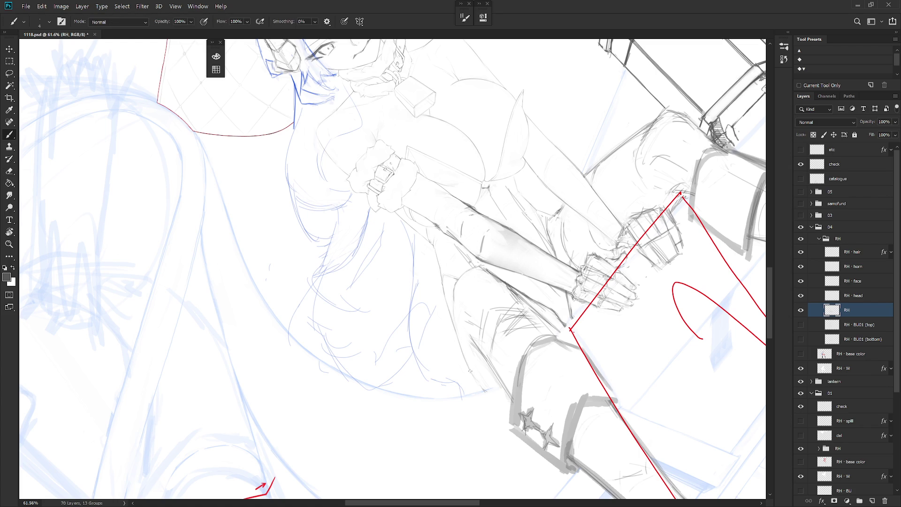
Step: Turn the red box upright, shift to the left thigh, and lasso along its edge
drag(486, 380, 455, 306)
key(l)
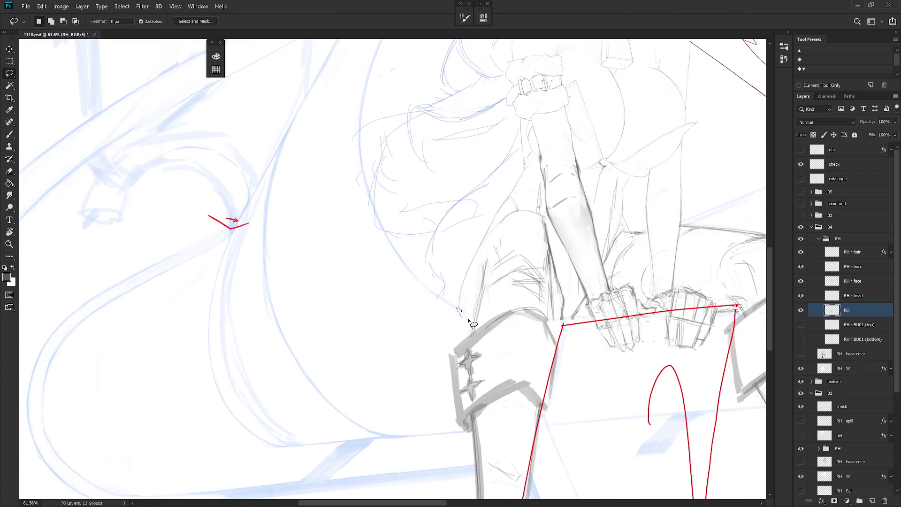
key(e)
key(b)
mouse_move(517, 240)
mouse_down()
mouse_move(444, 323)
mouse_move(446, 349)
mouse_move(458, 311)
mouse_up()
key(l)
scroll(516, 338, down, 6)
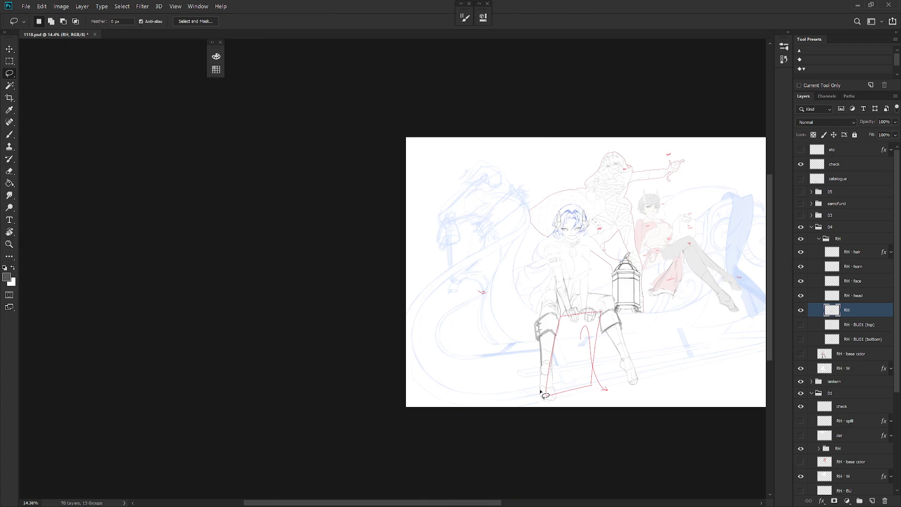
Step: Retouch the forearm line art with the brush on the RH layer
scroll(545, 396, up, 3)
key(b)
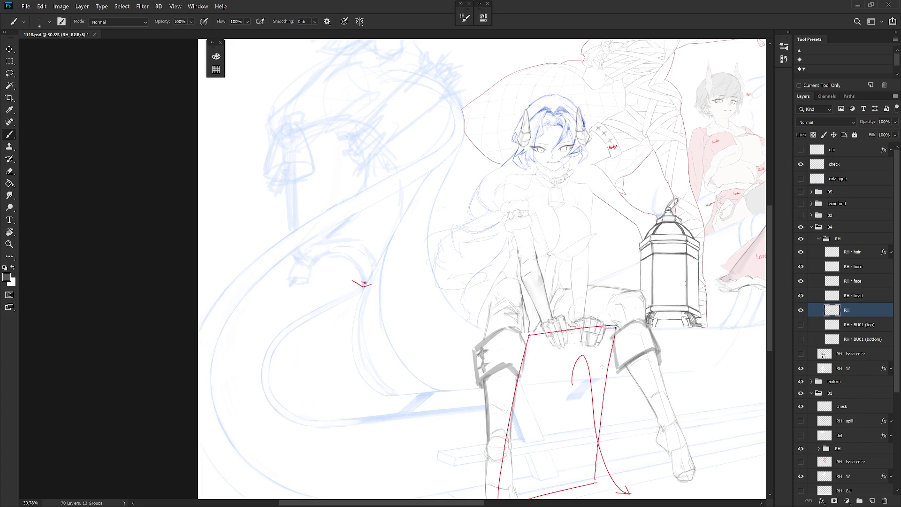
scroll(558, 254, up, 6)
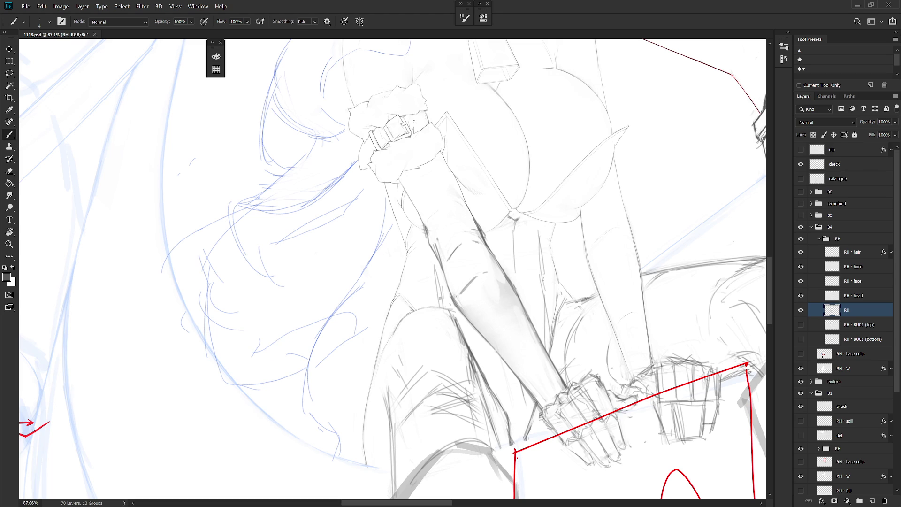
key(l)
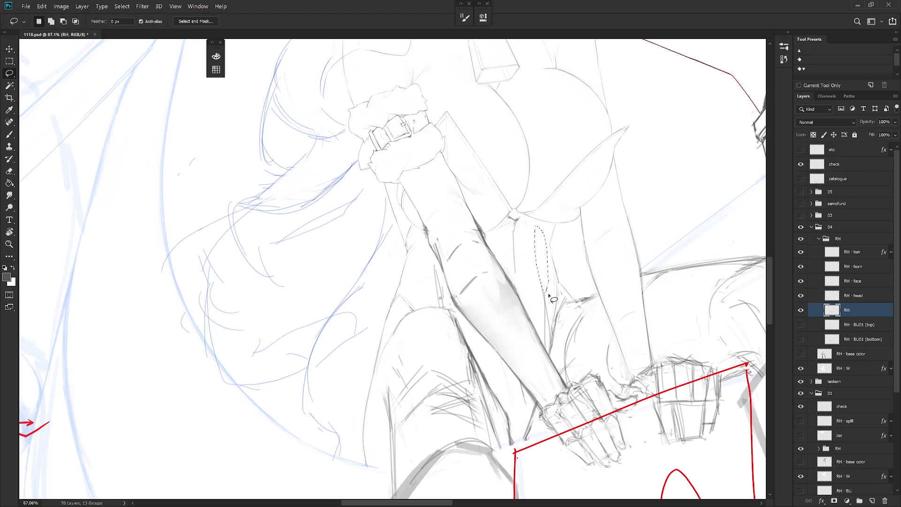
scroll(553, 232, up, 1)
key(b)
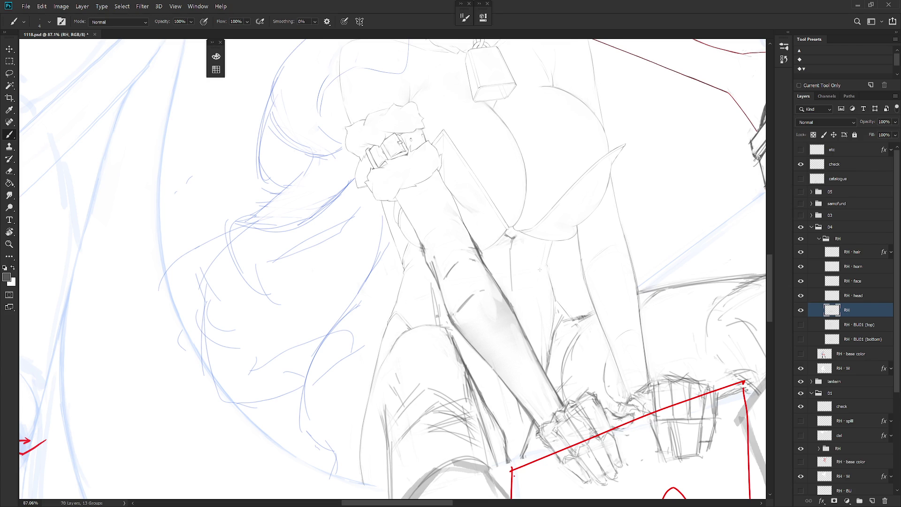
Step: Select a thin line strip beside the forearm and erase stray marks there
key(l)
drag(535, 296, 547, 371)
key(ctrl+d)
key(b)
key(e)
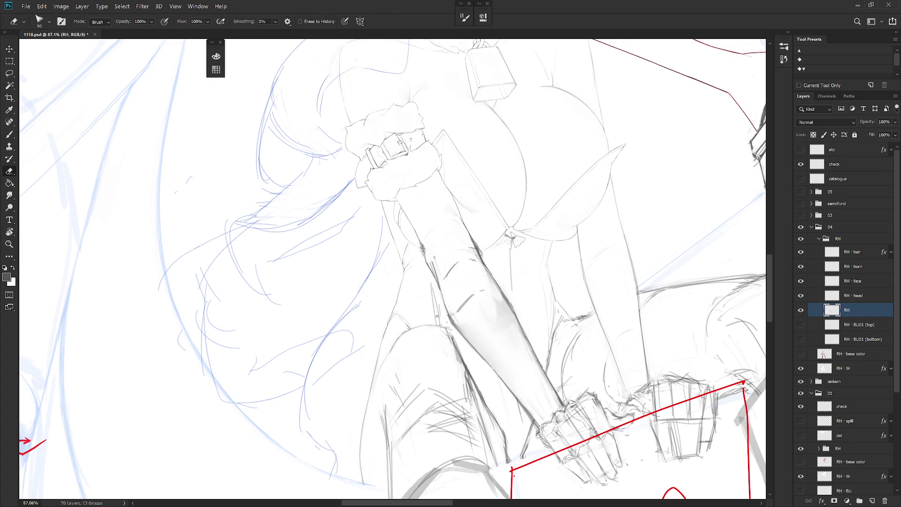
key(b)
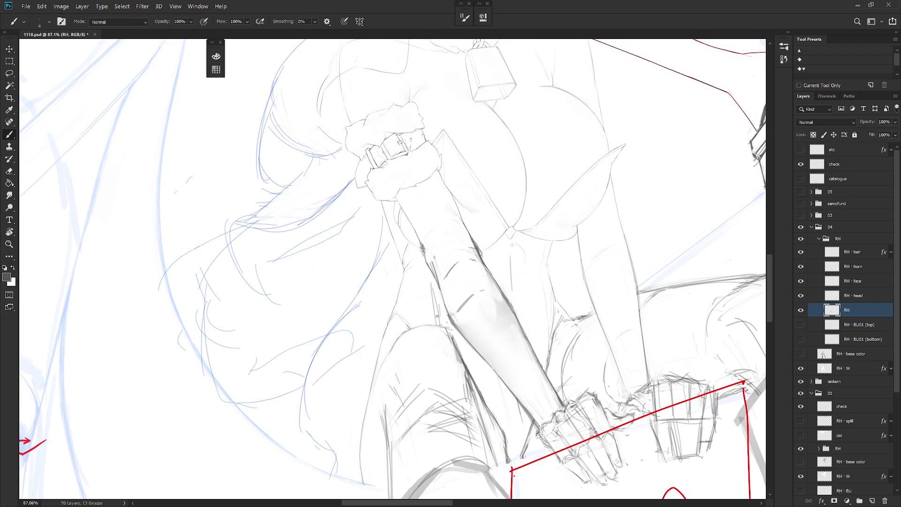
Step: Tidy a small loop of line art by the chest
key(l)
mouse_move(525, 281)
mouse_down()
mouse_move(516, 252)
mouse_move(524, 280)
mouse_up()
key(ctrl+d)
key(b)
alt+scroll(513, 249, up, 3)
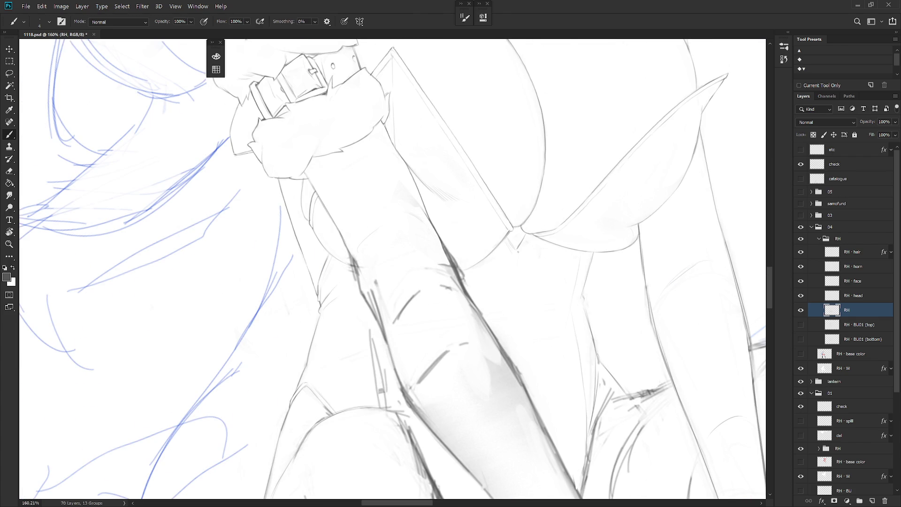
Step: Close the neckline V into a small triangle and extend the pencil line below it
drag(507, 238, 516, 249)
drag(516, 257, 515, 355)
key(ctrl+z)
drag(516, 293, 516, 329)
drag(515, 287, 515, 336)
key(ctrl+z)
drag(515, 289, 515, 318)
drag(514, 274, 519, 369)
Step: Inspect the wrist cuff up close, then turn the RH · base color layer back on
scroll(519, 388, down, 10)
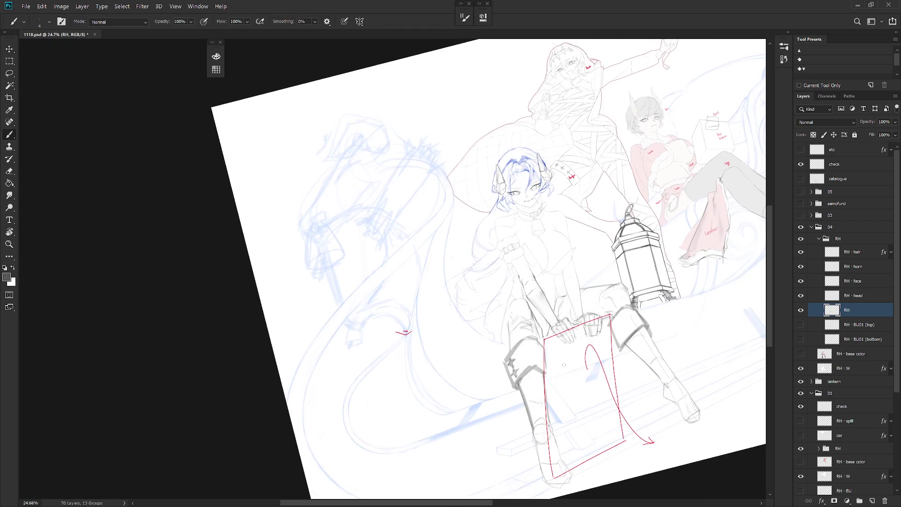
scroll(506, 345, up, 5)
key(l)
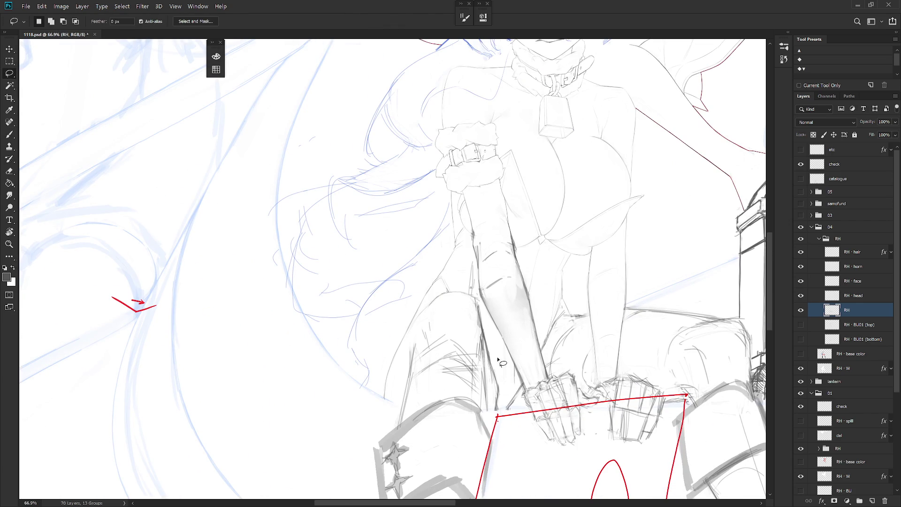
scroll(584, 390, down, 3)
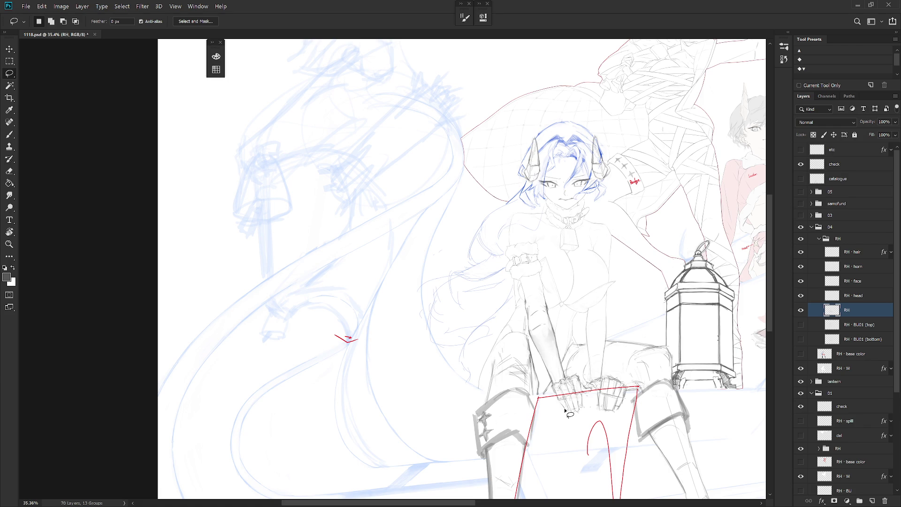
ctrl+click(522, 263)
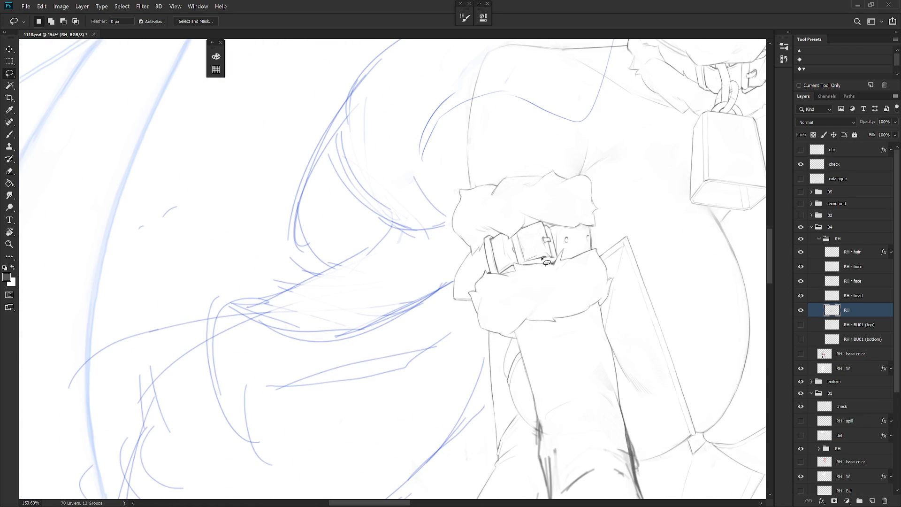
ctrl+alt+click(416, 332)
key(b)
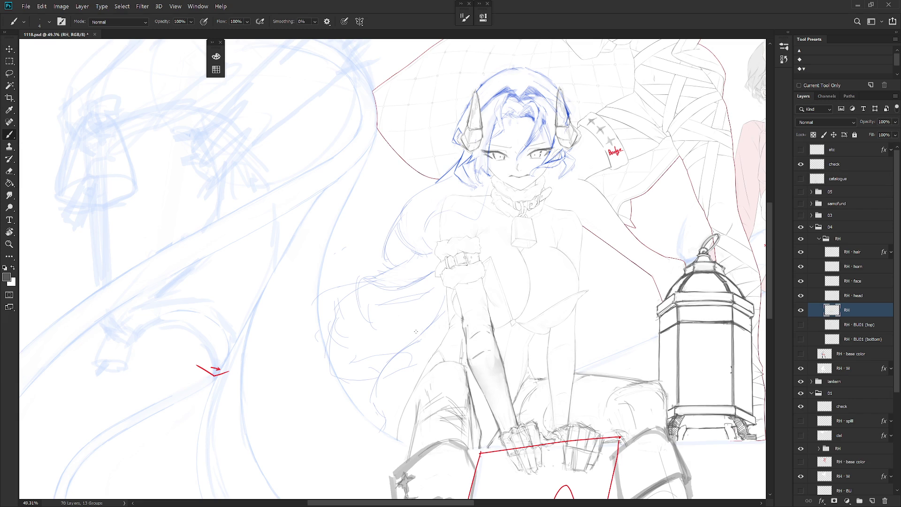
click(800, 353)
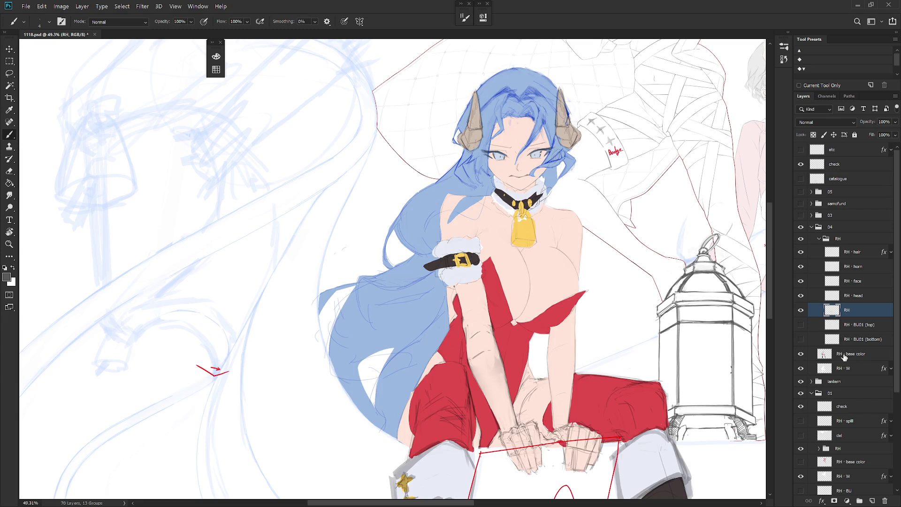
Step: Make RH · base color the active layer and compare the chest area with it hidden and shown
click(866, 353)
ctrl+click(526, 259)
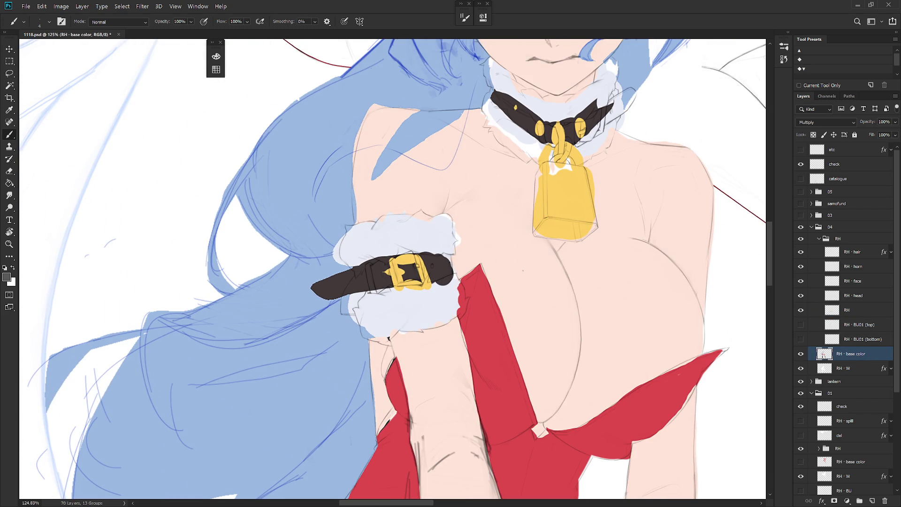
click(800, 354)
click(800, 355)
drag(685, 371, 572, 300)
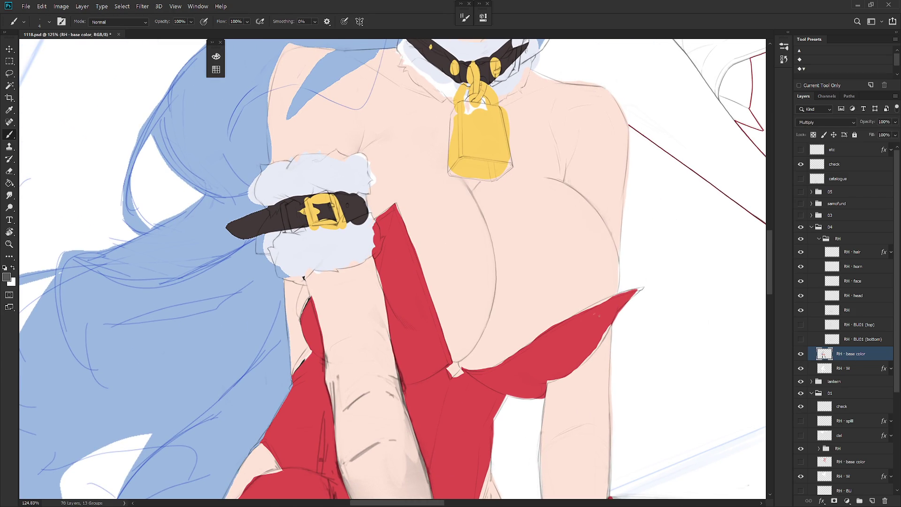
Step: Lasso the red area beside the chest and delete it
key(l)
mouse_move(517, 400)
mouse_down()
mouse_move(649, 316)
mouse_move(474, 337)
mouse_move(475, 381)
mouse_up()
key(Delete)
key(ctrl+d)
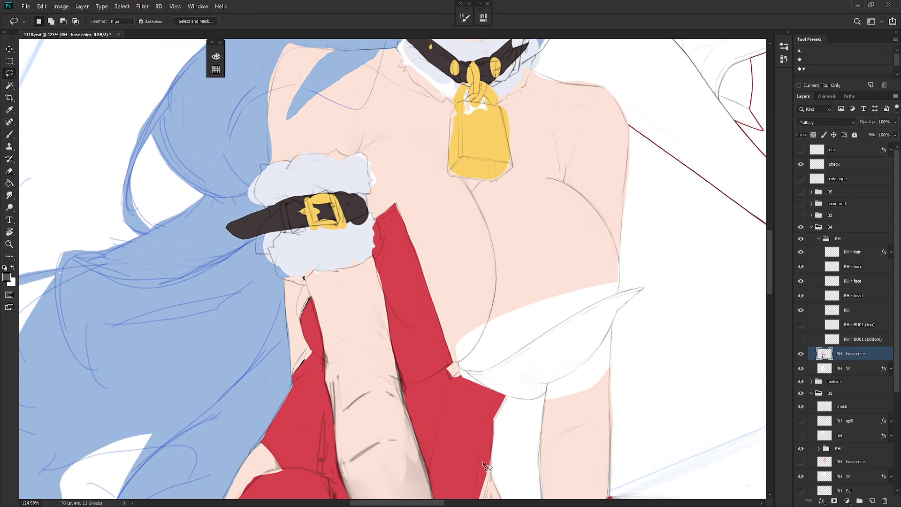
drag(591, 381, 575, 337)
Step: Eyedrop the skin colour and paint it along the white cloth's edge with a larger brush
key(b)
key(x)
alt+click(554, 231)
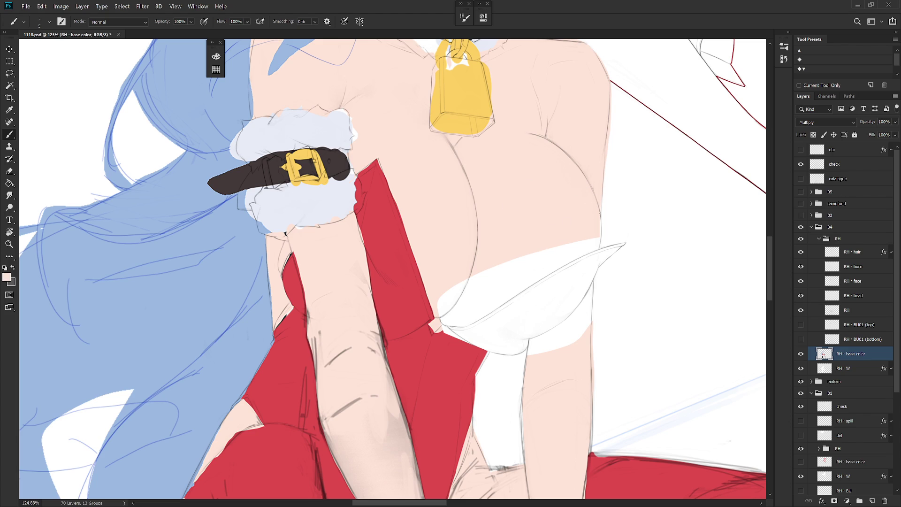
key(bracketright)
drag(597, 254, 367, 344)
mouse_move(416, 358)
mouse_down()
mouse_move(382, 261)
mouse_move(410, 284)
mouse_up()
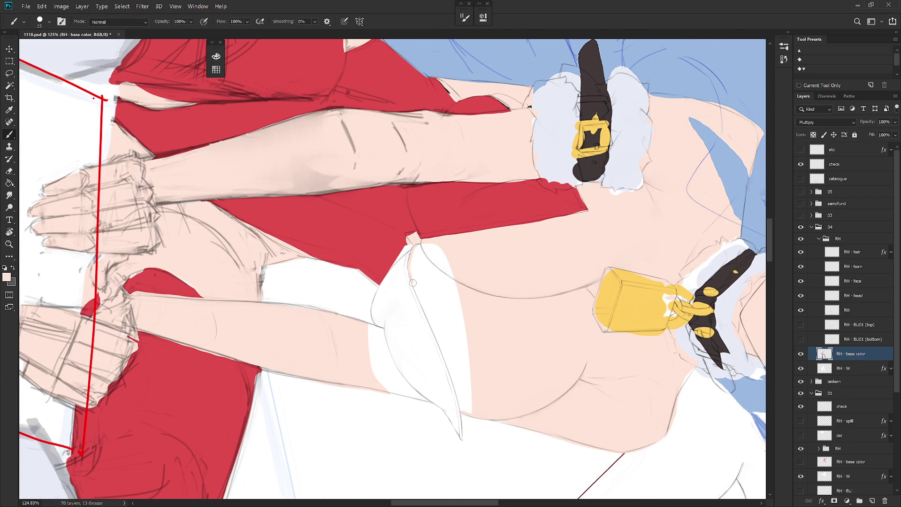
drag(423, 306, 442, 350)
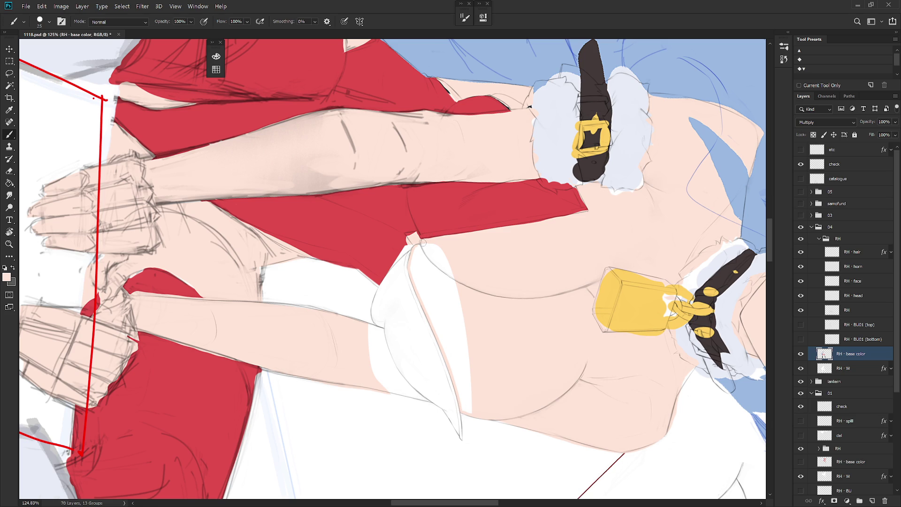
Step: Magic Wand the white cloth and open Expand Selection
key(w)
click(429, 280)
key(ctrl+alt+e)
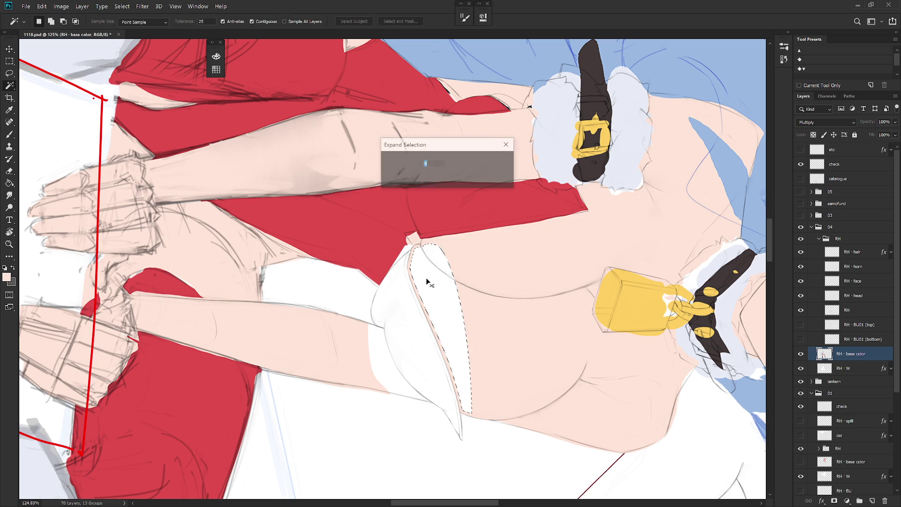
Step: Expand the cloth selection, fill it solid, and deselect
key(Return)
key(alt+BackSpace)
key(ctrl+d)
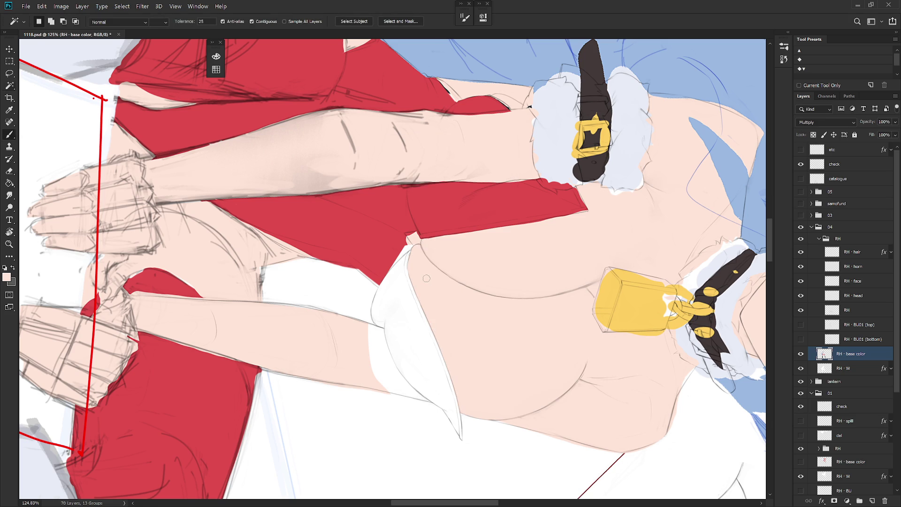
key(b)
Step: Eyedrop the dress red and paint the neckline gaps and white wedge tip
scroll(504, 282, down, 5)
alt+click(451, 328)
drag(456, 346, 474, 301)
scroll(474, 300, up, 5)
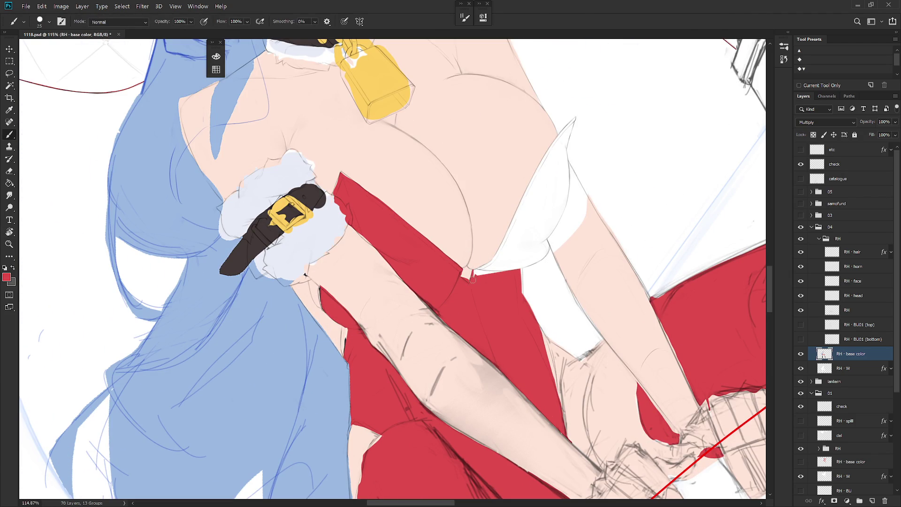
scroll(476, 269, up, 5)
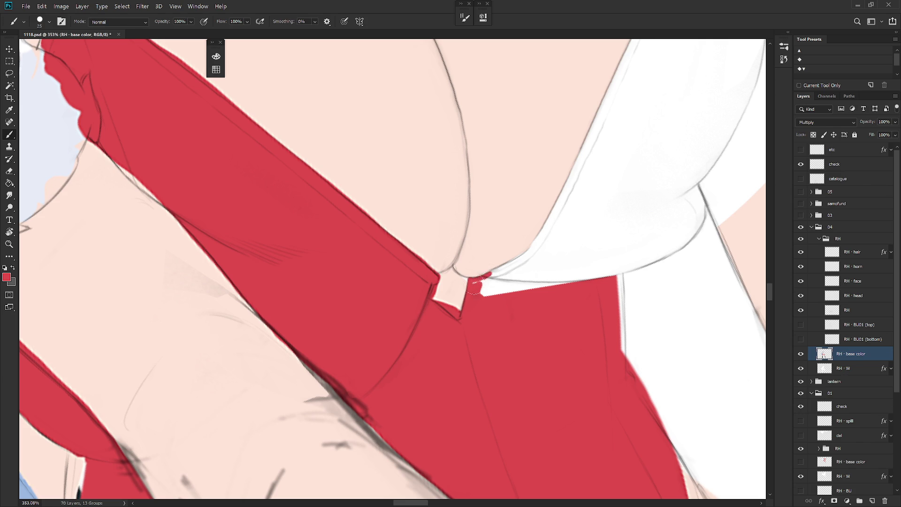
mouse_move(482, 278)
mouse_down()
mouse_move(475, 284)
mouse_move(528, 253)
mouse_up()
alt+click(482, 270)
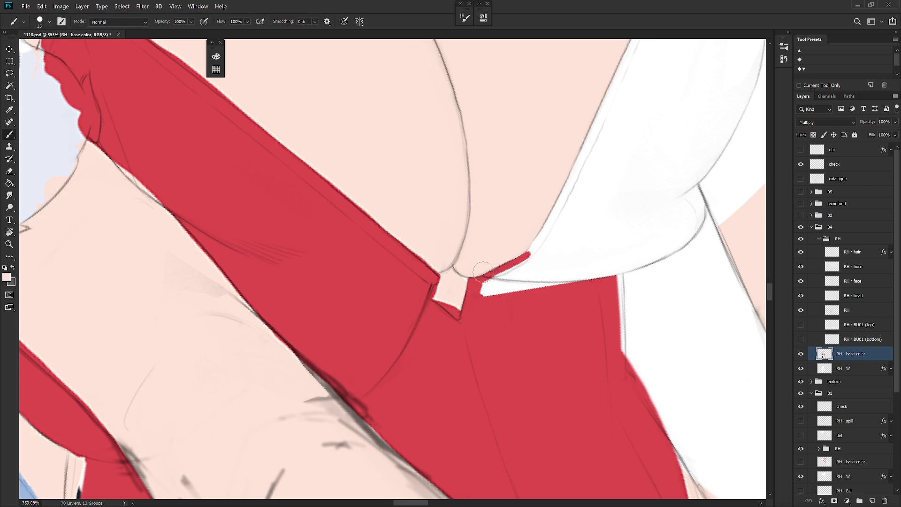
alt+click(512, 261)
drag(483, 291, 496, 276)
scroll(497, 275, down, 5)
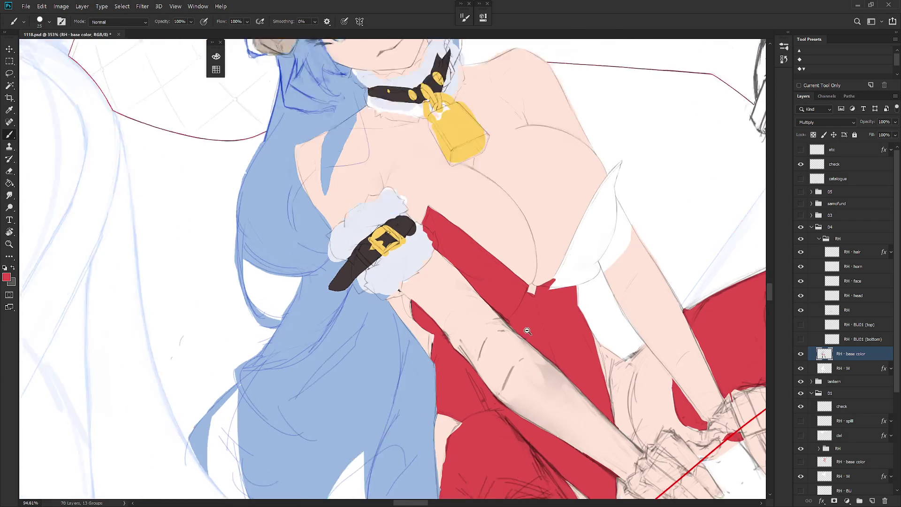
Step: With a larger Behind-mode brush, paint red down the white top's left edge and gap
shift+right_click(540, 220)
click(549, 240)
key(bracketright)
key(bracketright)
drag(545, 210, 512, 274)
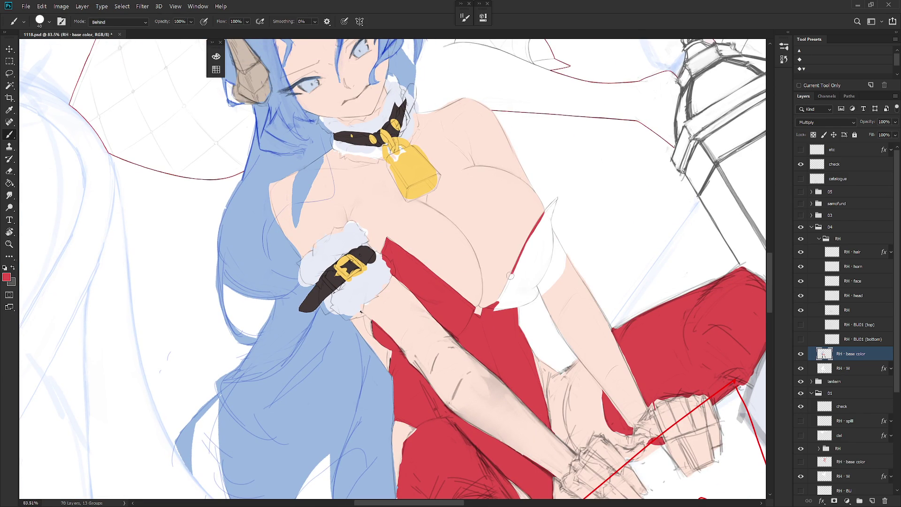
drag(491, 319, 518, 300)
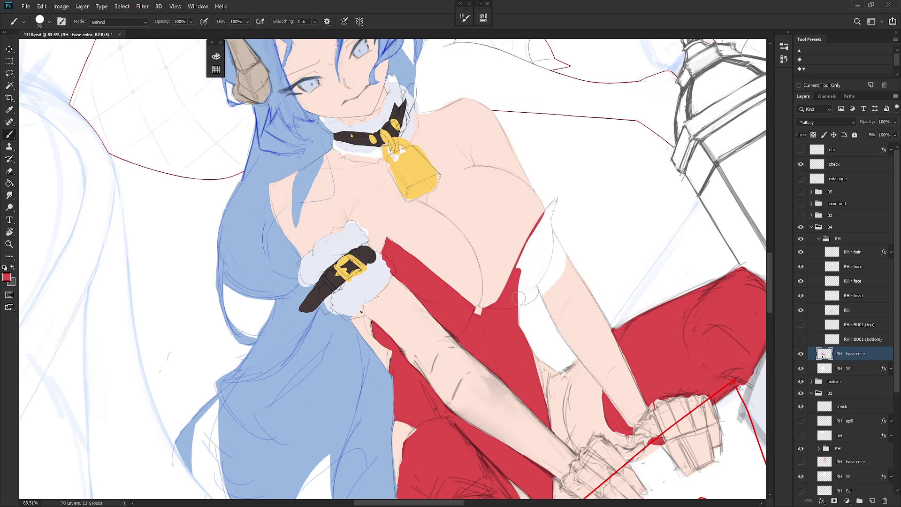
Step: Shrink the brush to a few pixels and fit the image on screen with Ctrl+0
scroll(518, 319, up, 5)
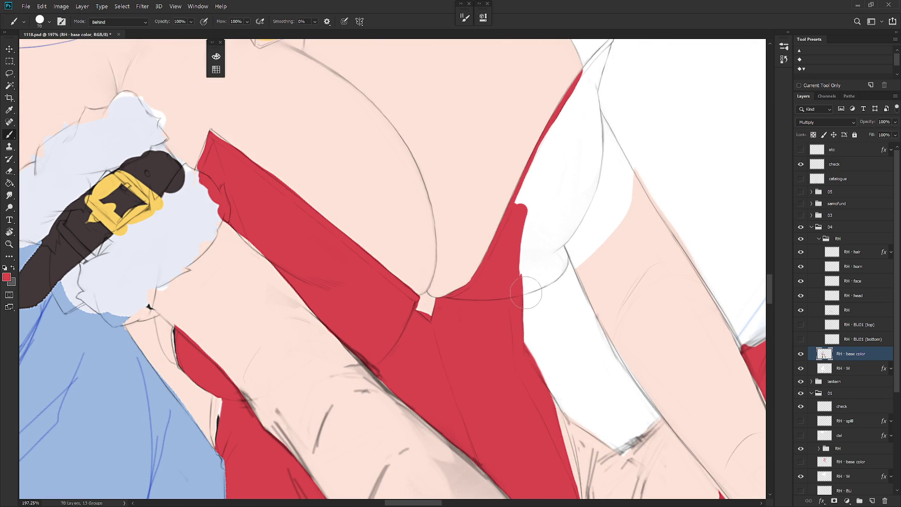
key(l)
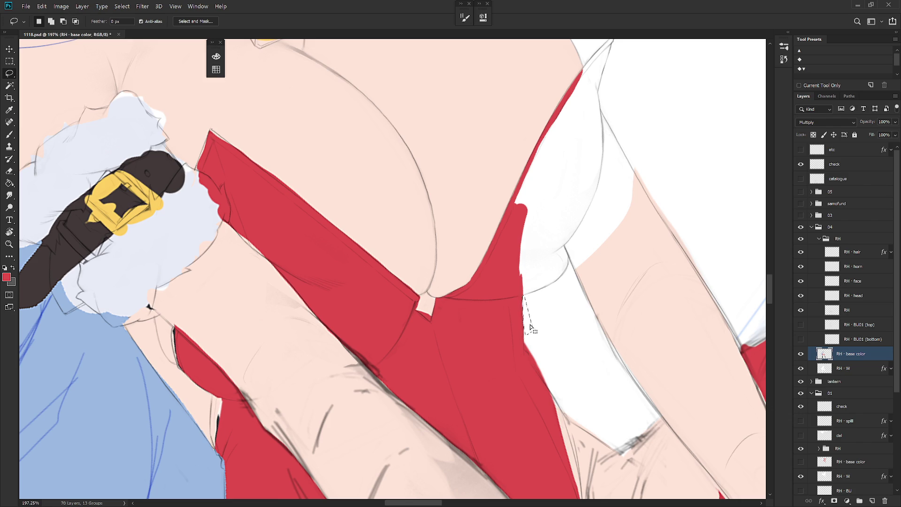
key(b)
key(bracketleft)
key(bracketleft)
key(bracketleft)
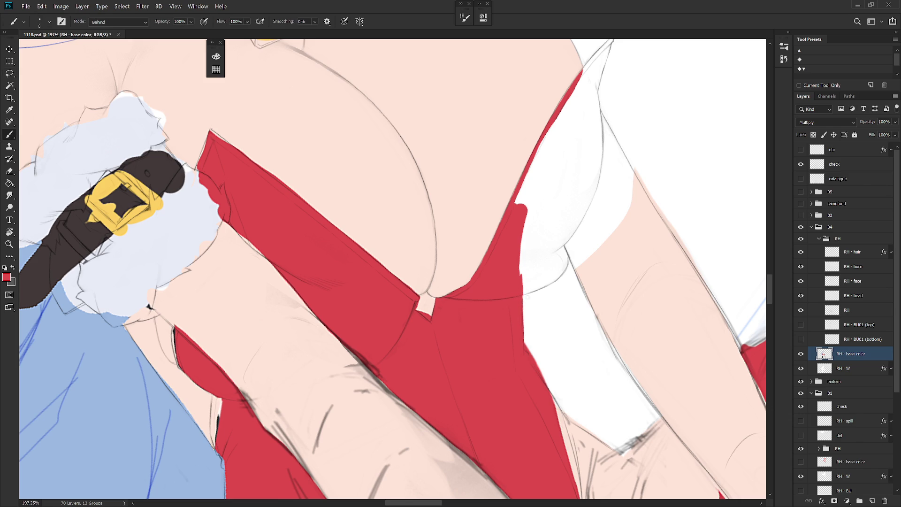
key(ctrl+0)
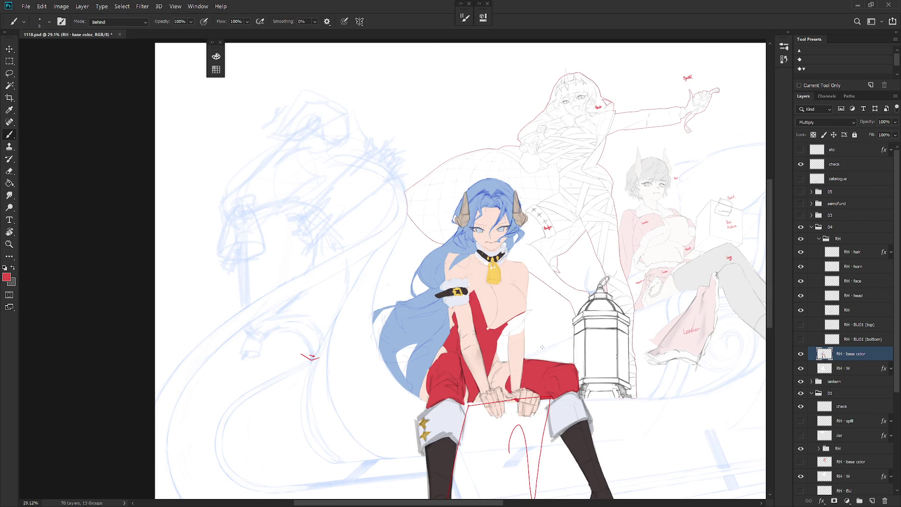
drag(490, 250, 526, 250)
Step: Sample the light fur colour, then lasso and delete the left part of the collar
alt+click(438, 282)
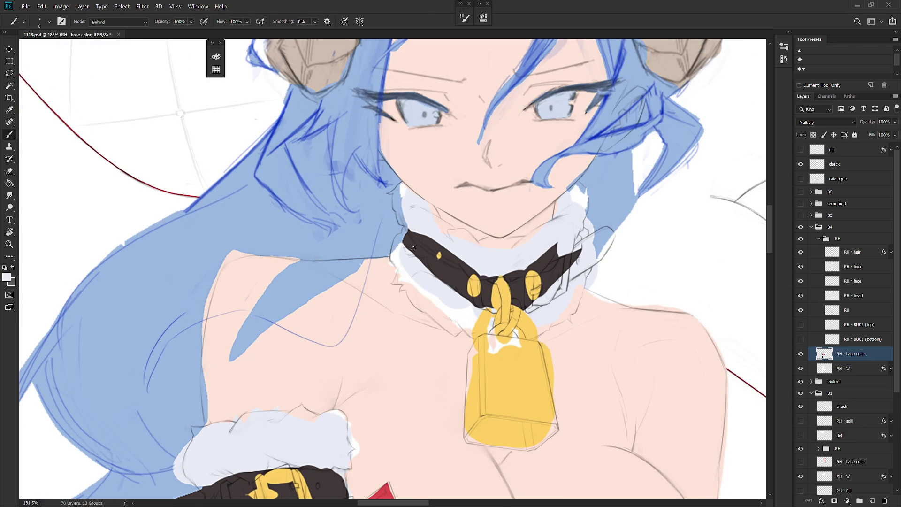
key(l)
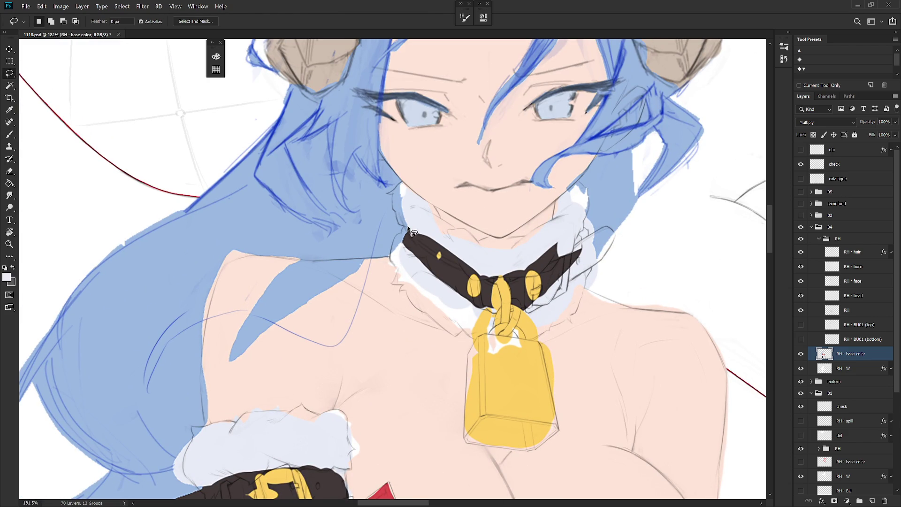
mouse_move(397, 237)
mouse_down()
mouse_move(393, 283)
mouse_move(421, 310)
mouse_move(452, 237)
mouse_up()
key(Delete)
key(ctrl+d)
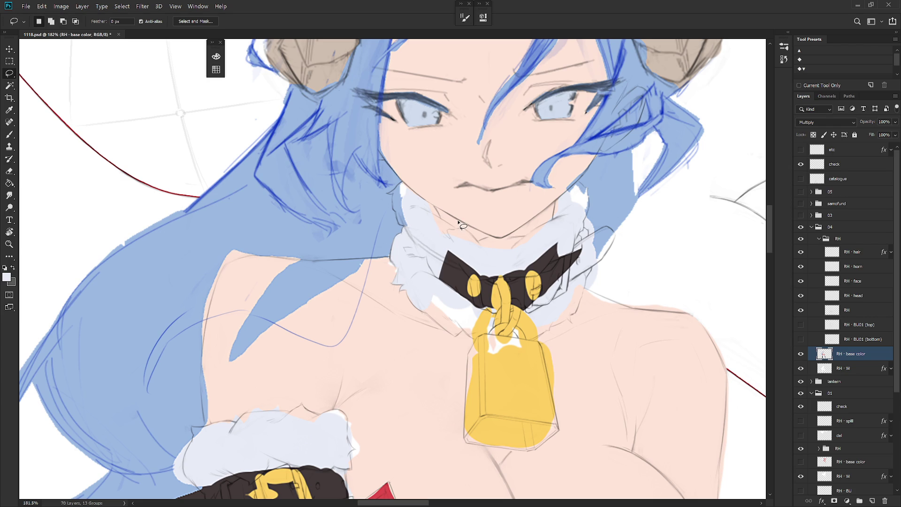
Step: Touch up the fur edge below the collar with a size-45 brush, outlining a sliver along it
key(b)
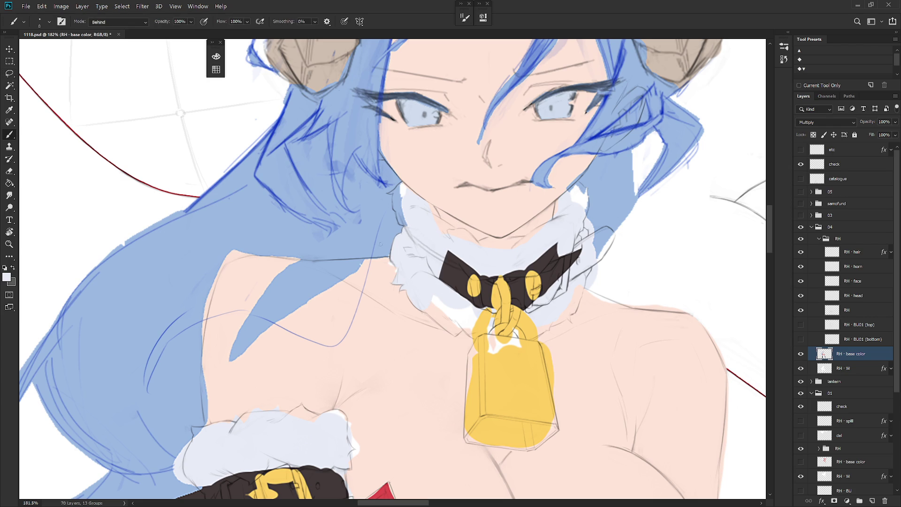
key(bracketright)
key(bracketright)
key(bracketright)
mouse_move(390, 269)
mouse_down()
mouse_move(394, 287)
mouse_move(455, 342)
mouse_up()
key(r)
drag(579, 328, 553, 384)
key(l)
mouse_move(400, 291)
mouse_down()
mouse_move(404, 310)
mouse_move(421, 315)
mouse_move(419, 306)
mouse_up()
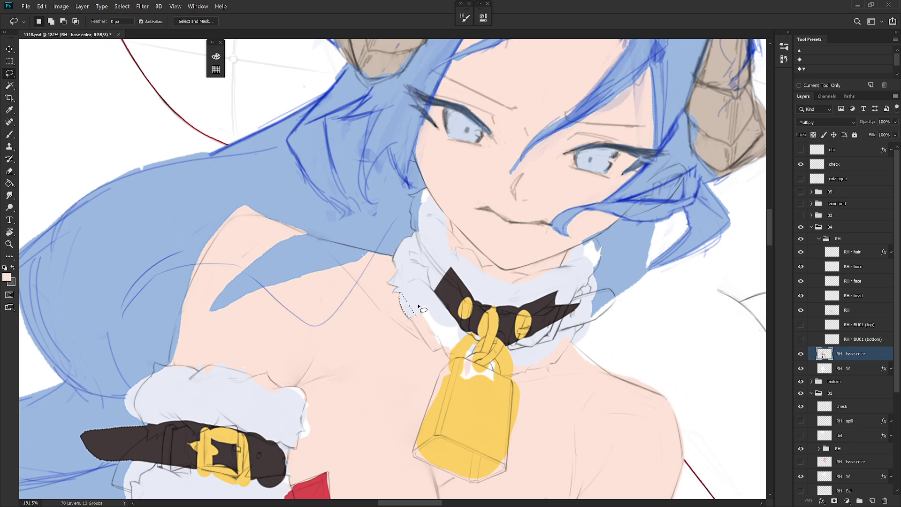
key(b)
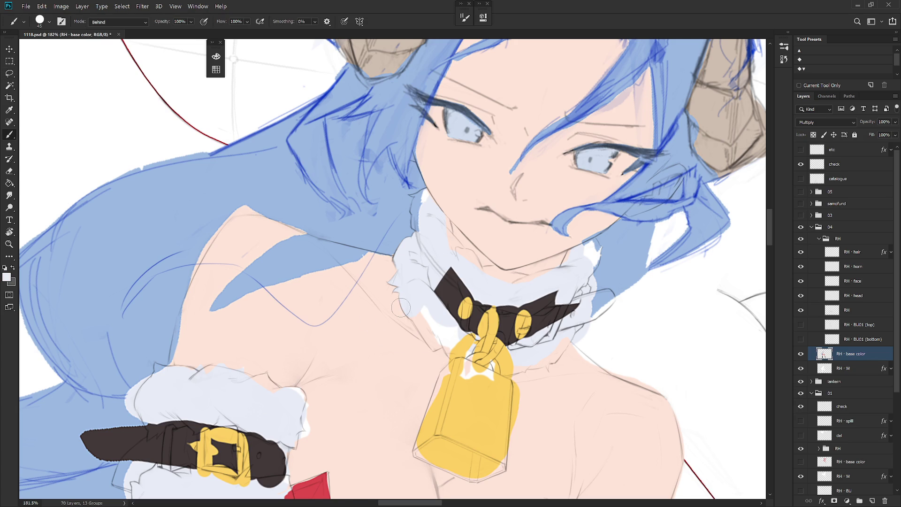
scroll(401, 308, down, 5)
scroll(514, 289, up, 3)
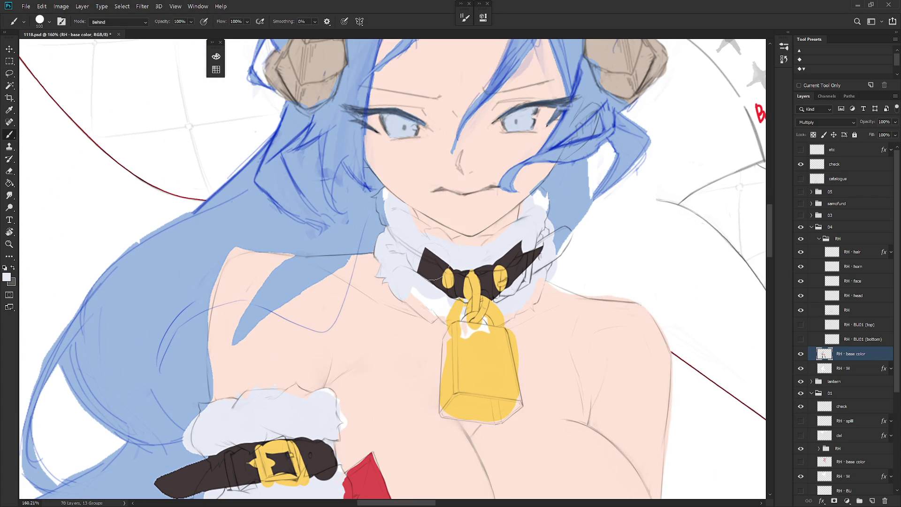
Step: In Normal brush mode, paint the collar and bow pale and dot one dark spot
shift+right_click(453, 233)
click(475, 226)
mouse_move(439, 244)
mouse_down()
mouse_move(430, 282)
mouse_move(492, 268)
mouse_move(497, 294)
mouse_up()
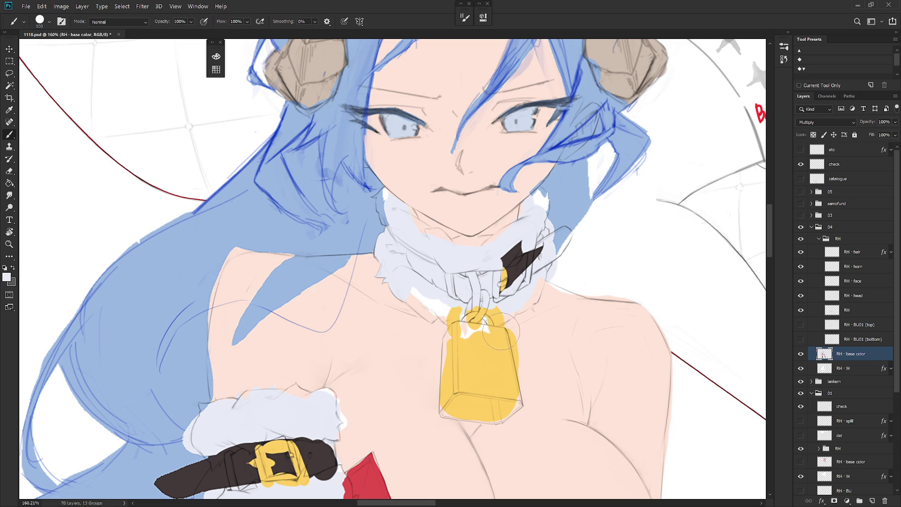
mouse_move(493, 263)
mouse_down()
mouse_move(521, 244)
mouse_move(525, 263)
mouse_move(540, 248)
mouse_up()
alt+click(539, 250)
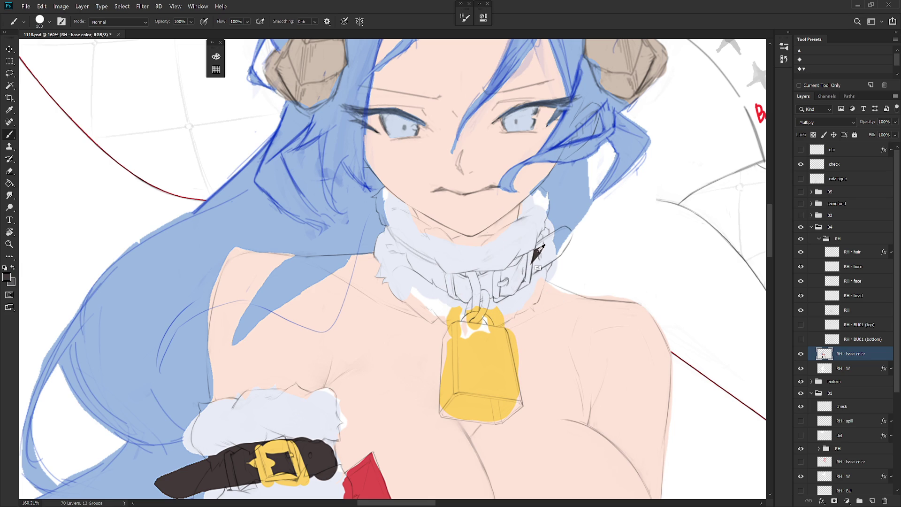
click(486, 281)
alt+click(531, 241)
drag(533, 244, 540, 261)
Step: Lasso a strap tab off the collar's right side and fill it dark brown
key(l)
mouse_move(553, 262)
mouse_down()
mouse_move(574, 235)
mouse_move(563, 228)
mouse_move(539, 243)
mouse_move(532, 276)
mouse_up()
key(shift)
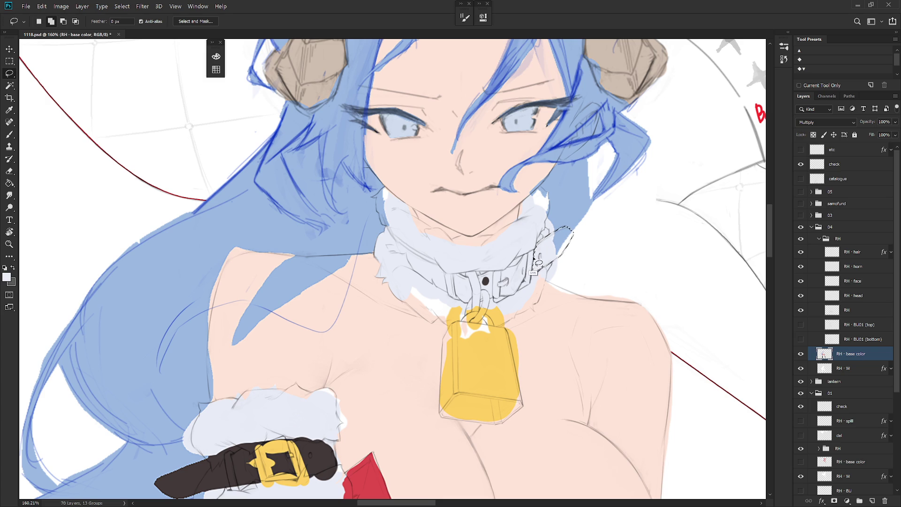
key(b)
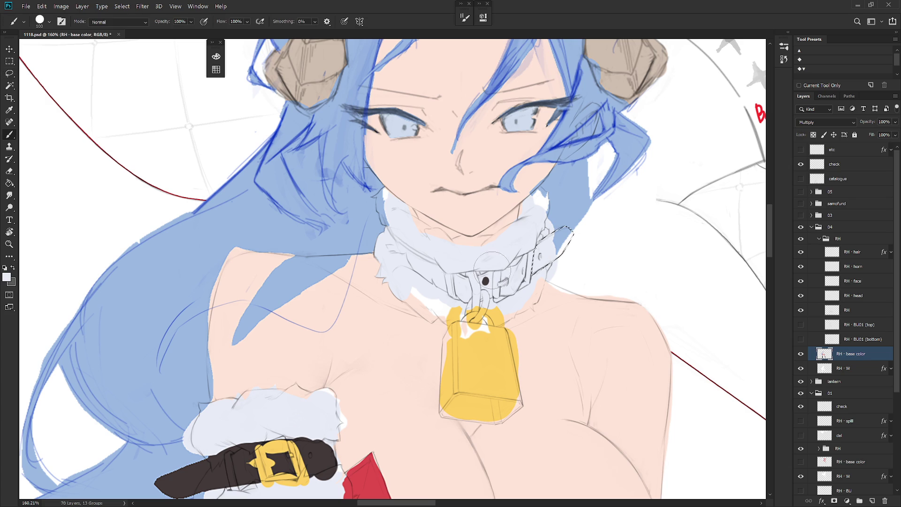
key(x)
key(alt+BackSpace)
key(ctrl+d)
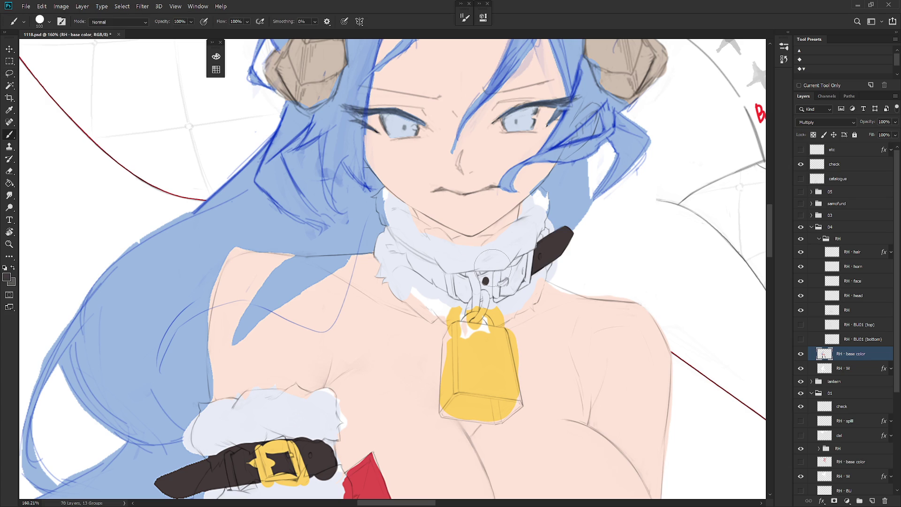
Step: Darken the tab's left edge with a size-15 Normal brush
scroll(538, 232, up, 3)
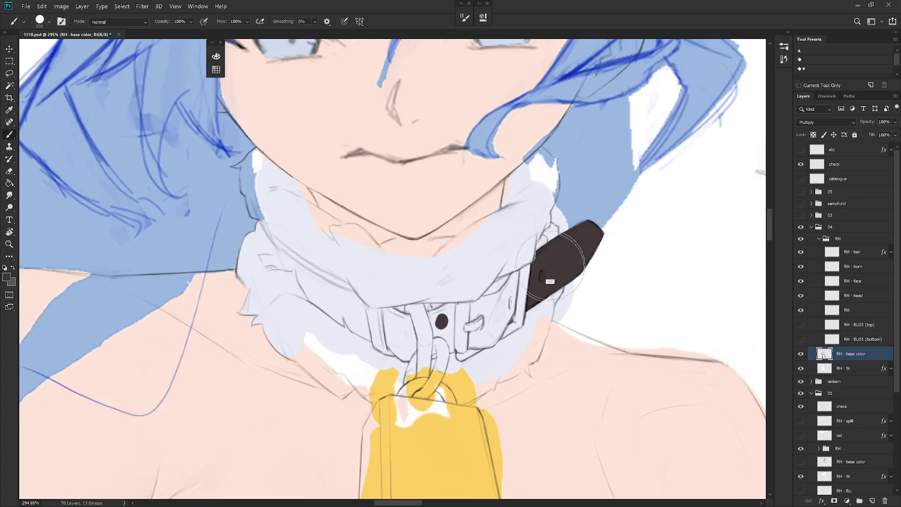
shift+right_click(552, 234)
click(571, 225)
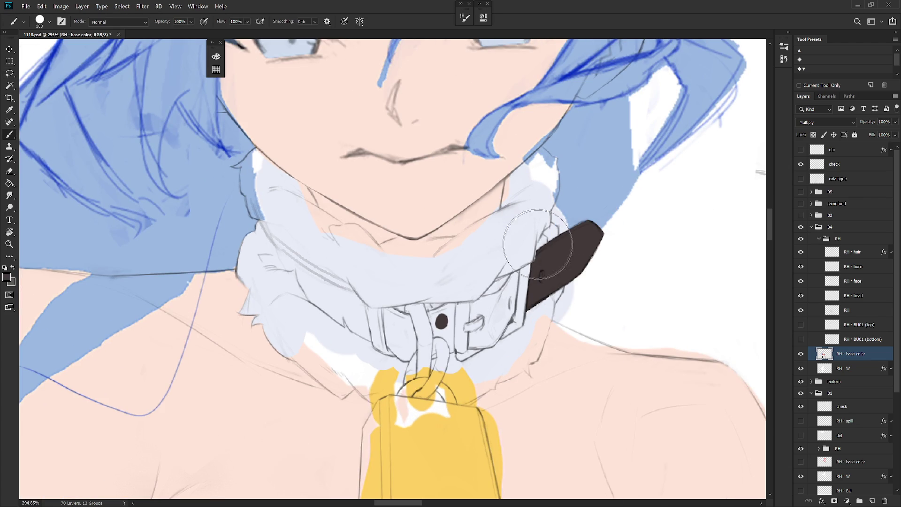
key(bracketleft)
key(bracketleft)
key(bracketleft)
mouse_move(532, 267)
mouse_down()
mouse_move(537, 253)
mouse_move(584, 224)
mouse_up()
key(x)
key(x)
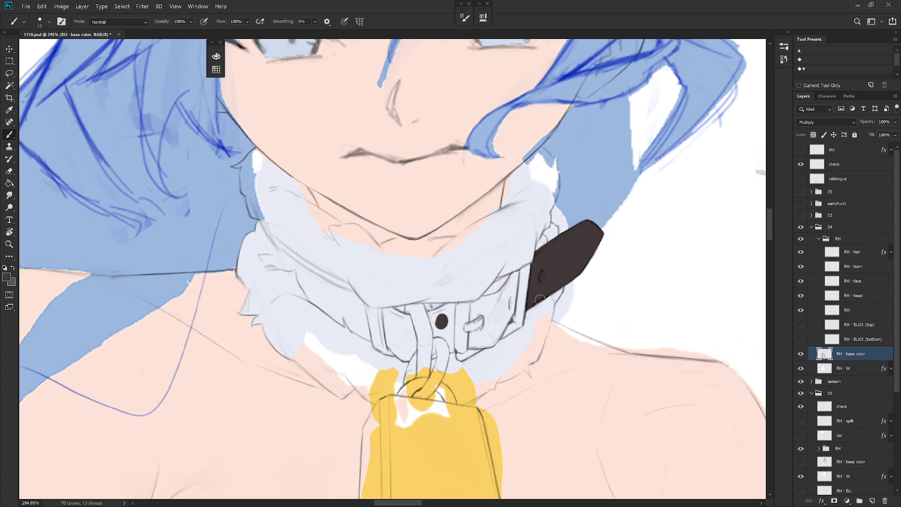
key(x)
scroll(524, 347, down, 5)
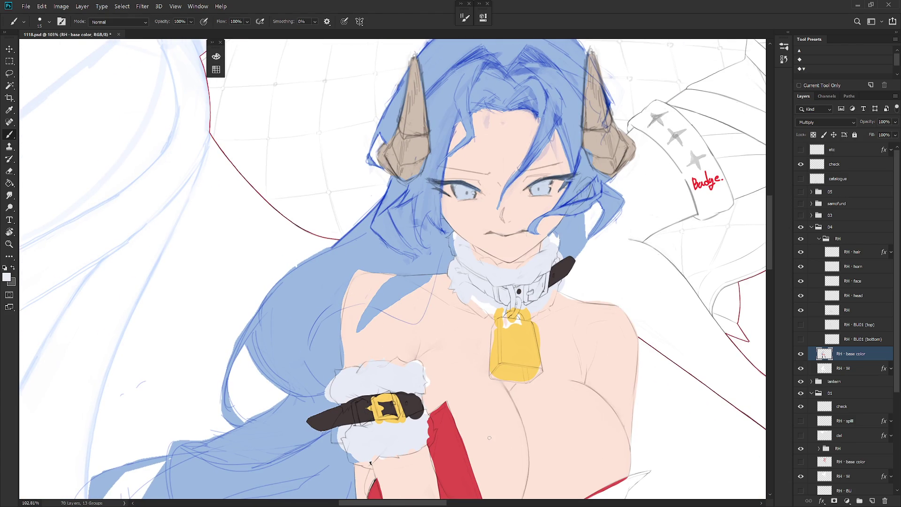
Step: Hide RH · base color, make the RH line art layer active, and rotate the view
click(801, 354)
click(850, 310)
scroll(518, 270, up, 2)
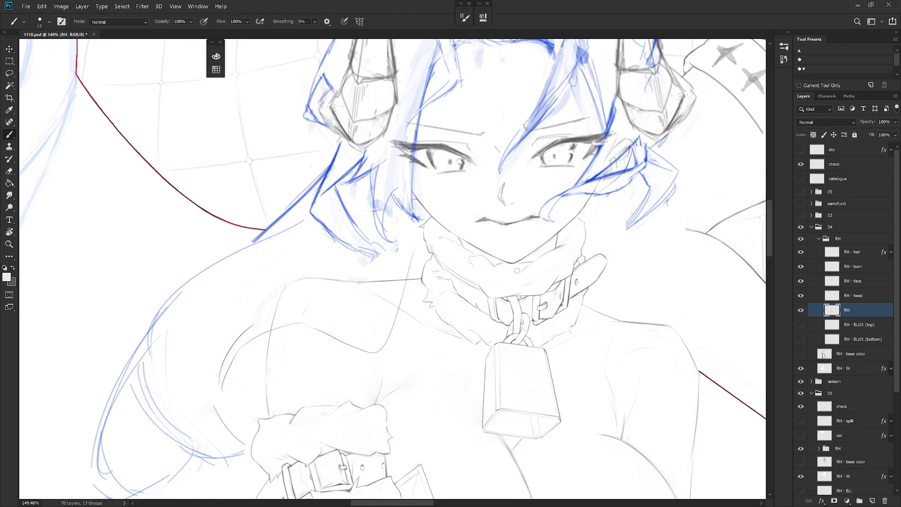
key(x)
key(r)
drag(543, 277, 580, 255)
right_click(579, 255)
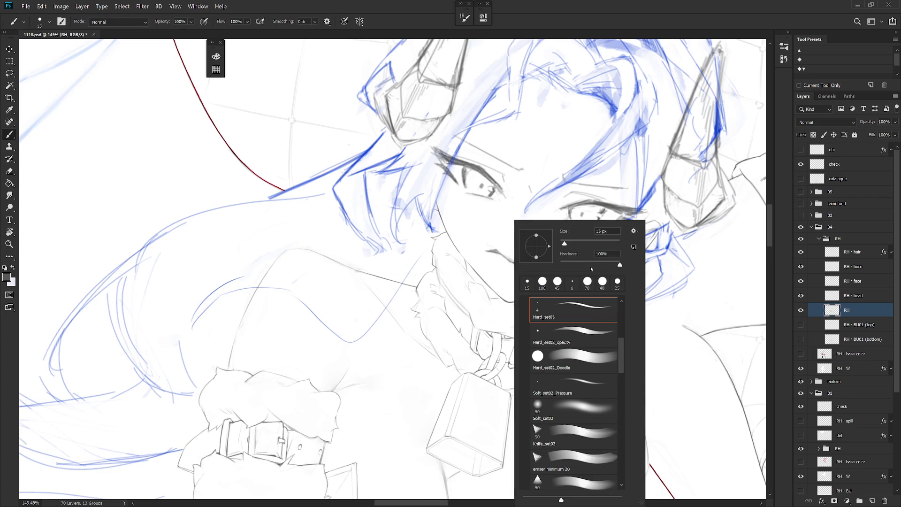
key(Escape)
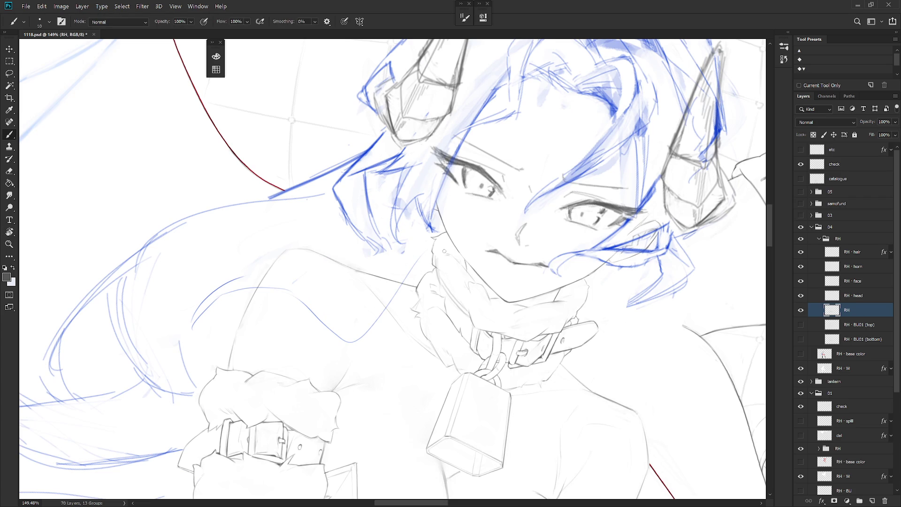
Step: Set the brush size to 4 and alternate between Eraser and Brush
right_click(444, 247)
key(Return)
key(e)
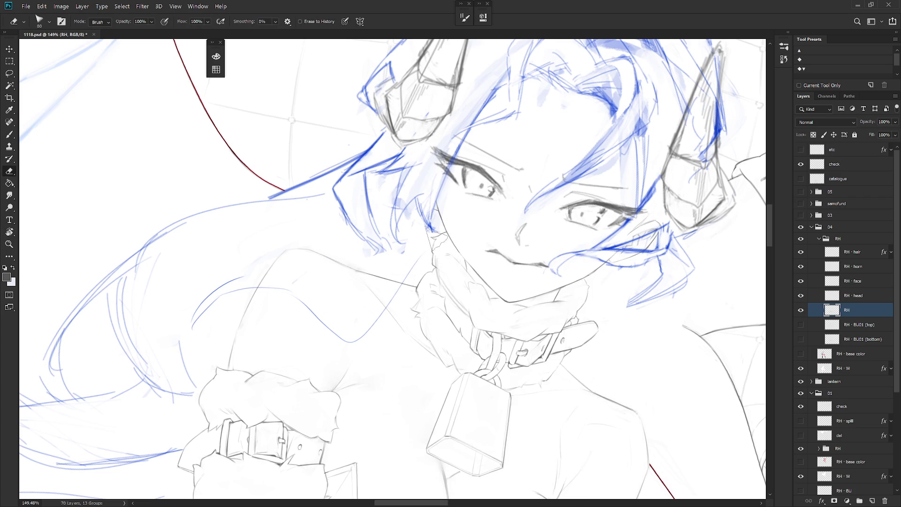
key(b)
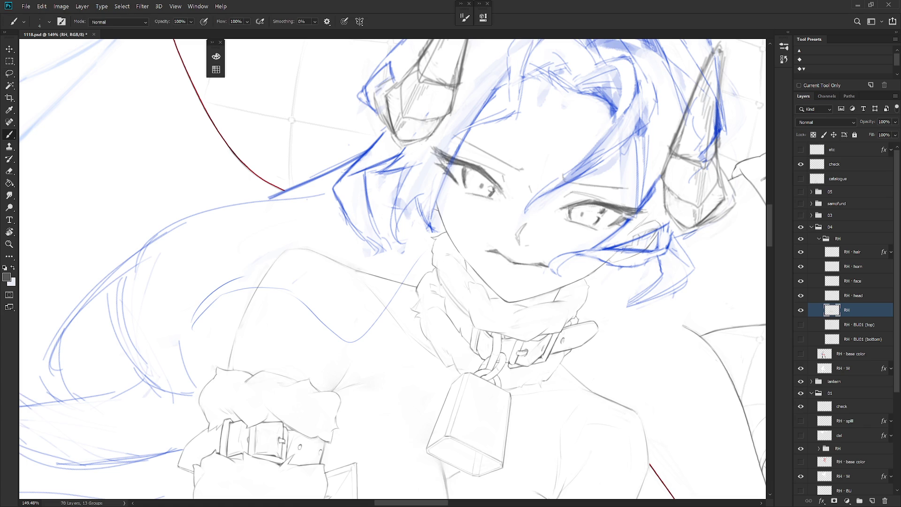
Step: Select a small fur patch by the neck, then erase and brush around it
key(l)
drag(437, 269, 442, 284)
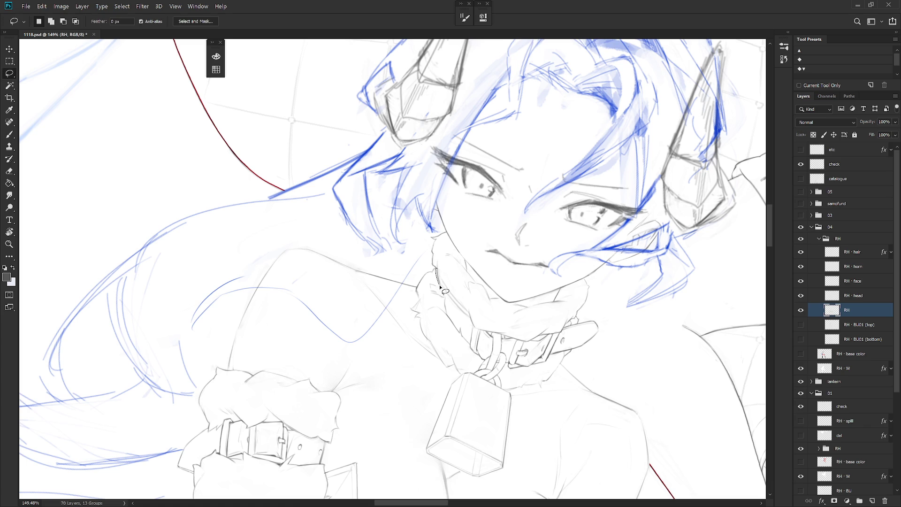
key(ctrl+d)
key(b)
key(e)
drag(444, 281, 423, 273)
key(b)
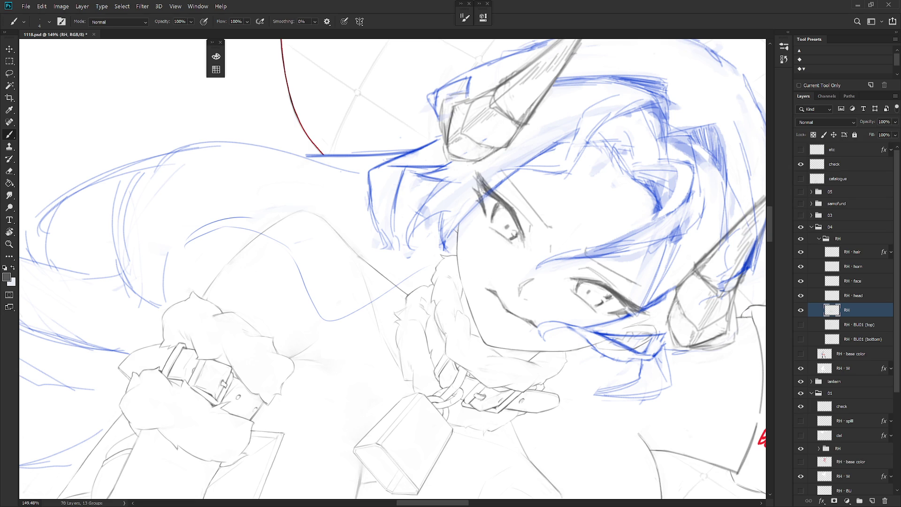
Step: Lasso a small patch of collar fur and touch it up with the brush, straightening the view
key(l)
mouse_move(435, 310)
mouse_down()
mouse_move(448, 340)
mouse_move(443, 334)
mouse_up()
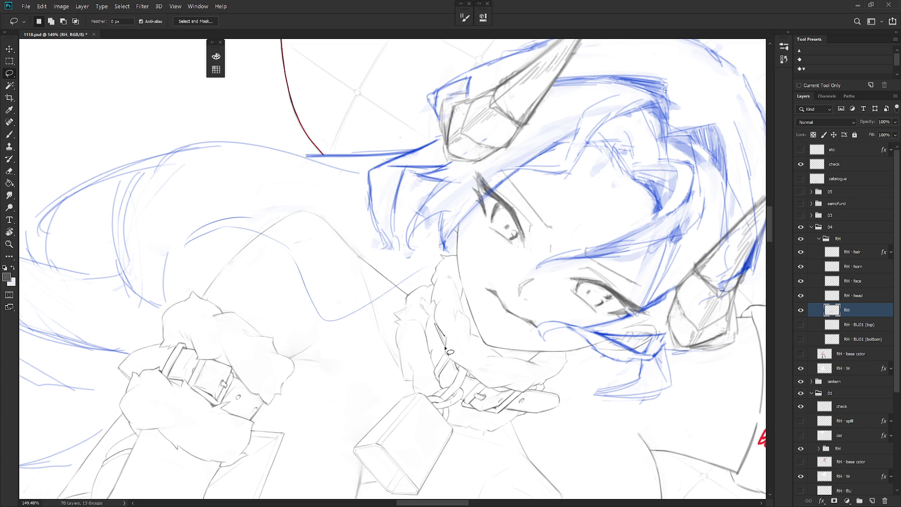
key(r)
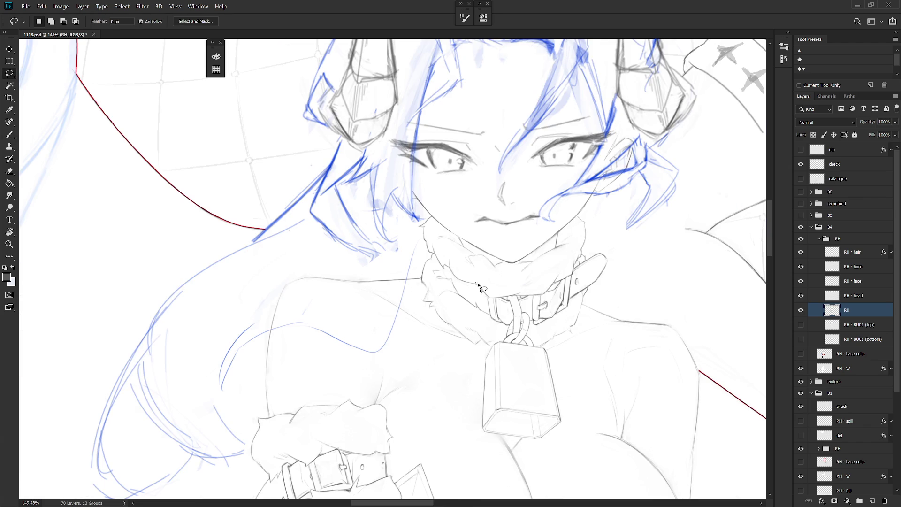
key(b)
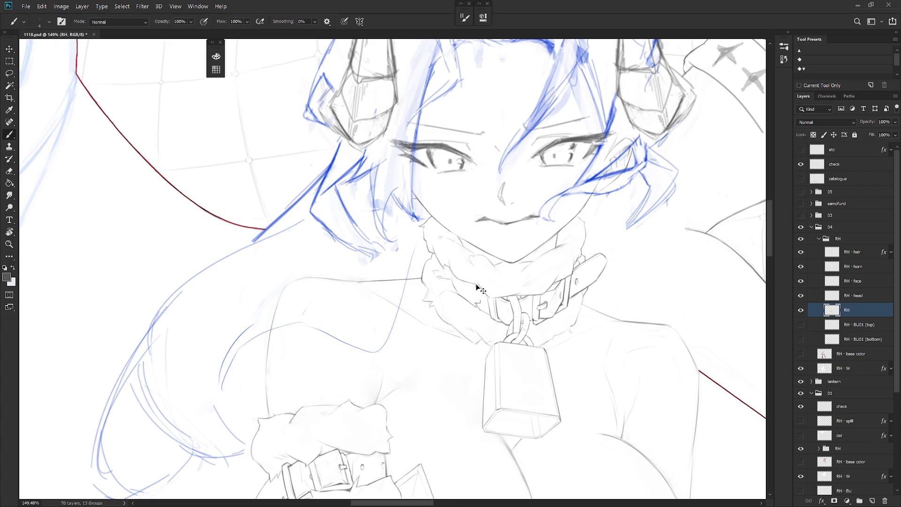
key(l)
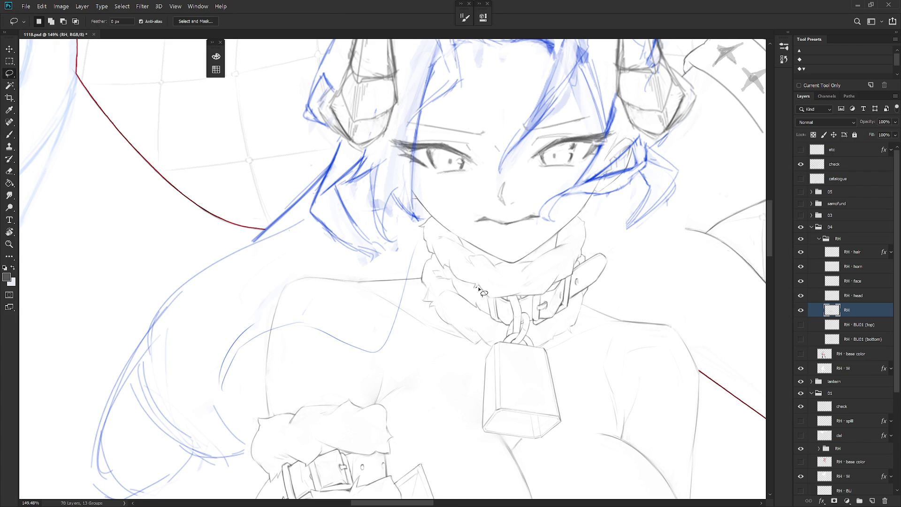
scroll(479, 283, up, 3)
key(b)
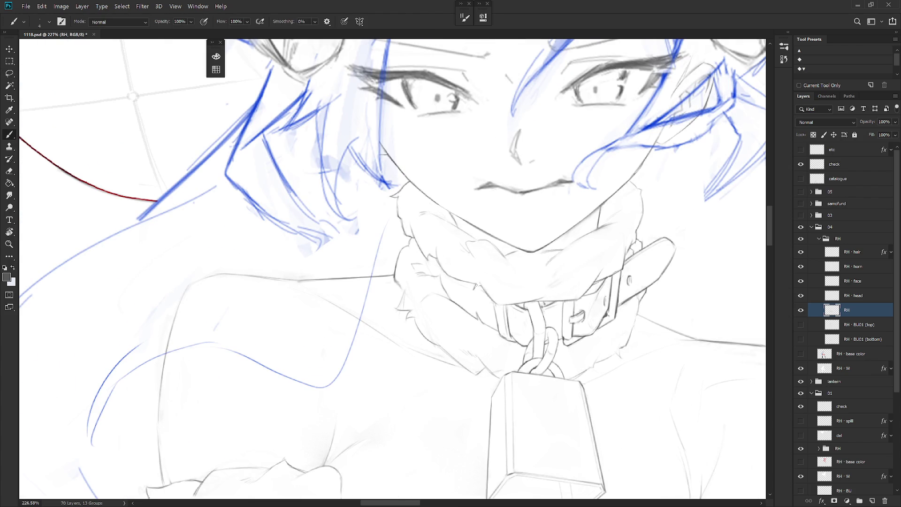
key(l)
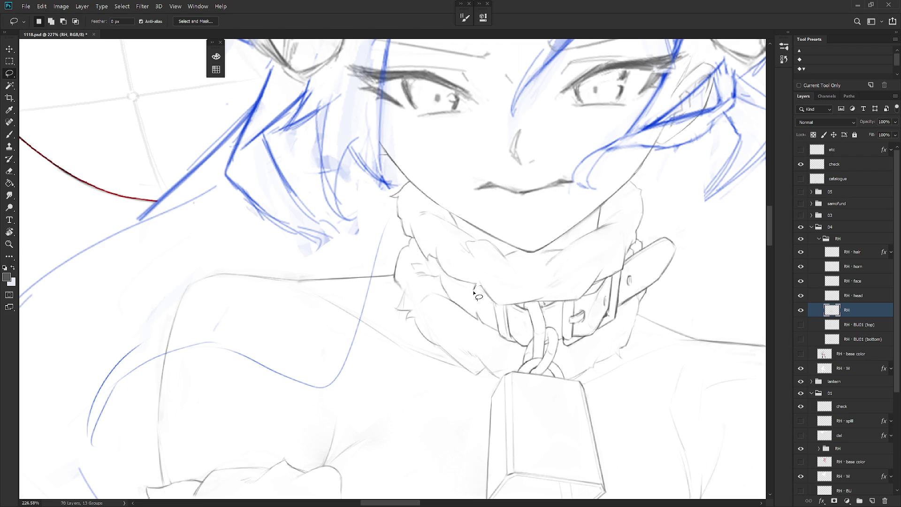
key(b)
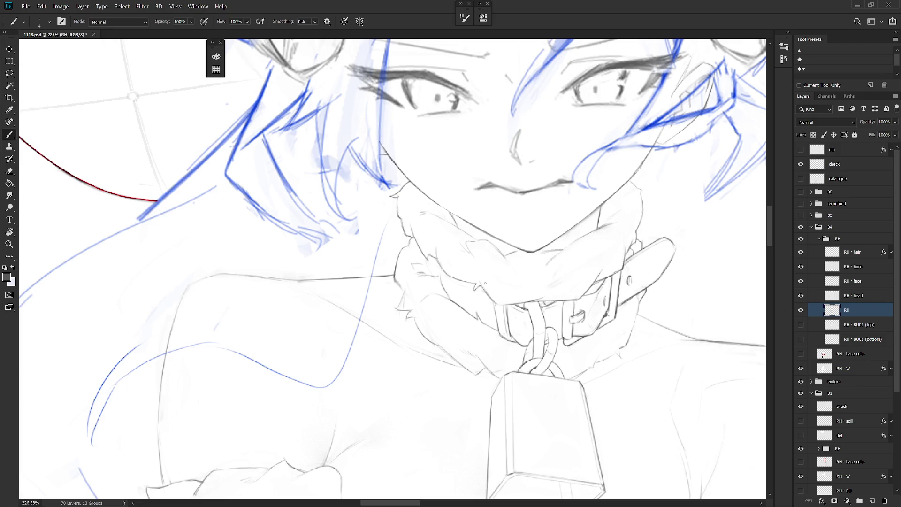
Step: Rotate the view so the figure stands upright and keep refining the collar strokes
scroll(493, 275, down, 2)
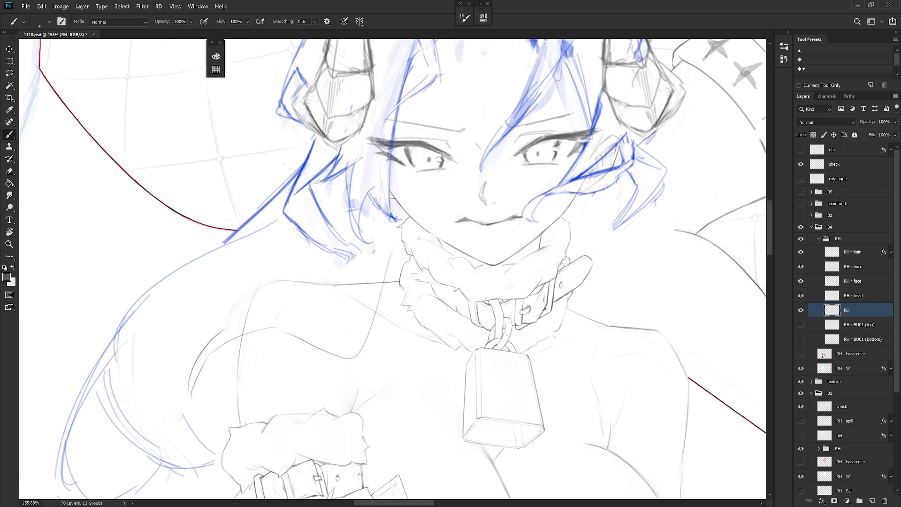
key(l)
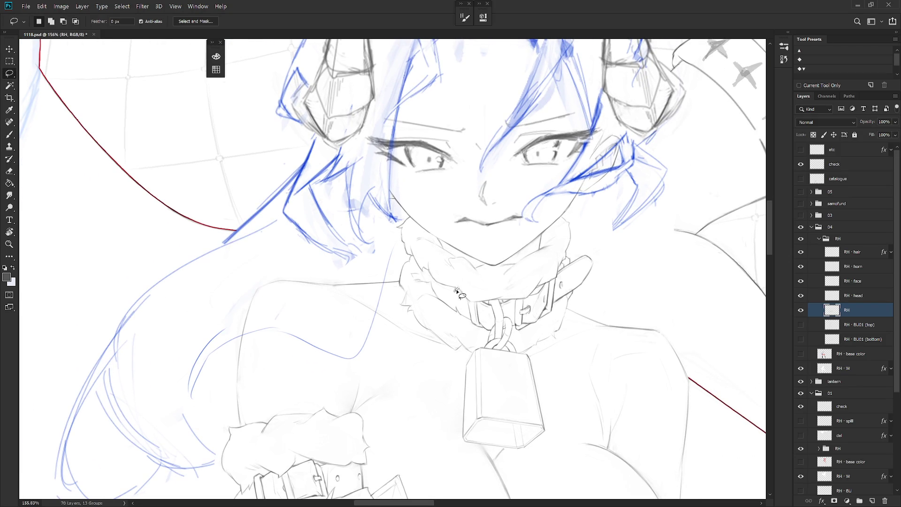
key(b)
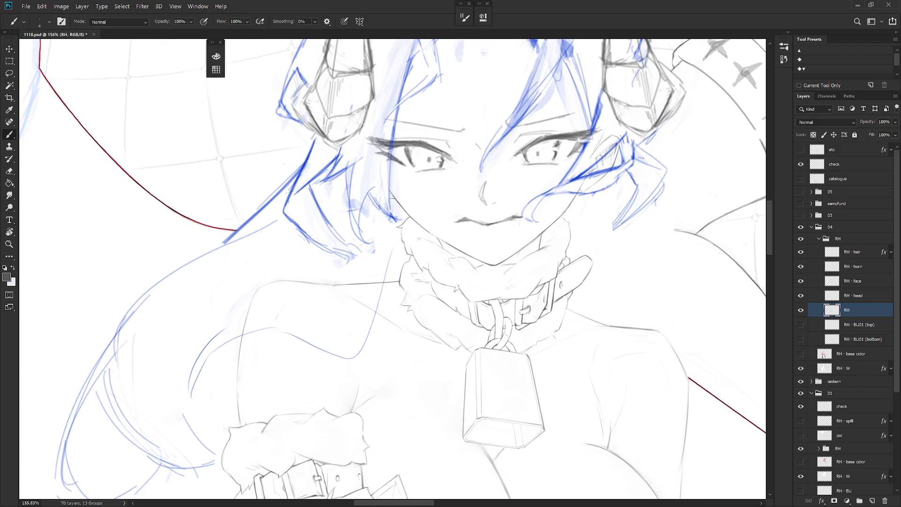
drag(487, 281, 451, 296)
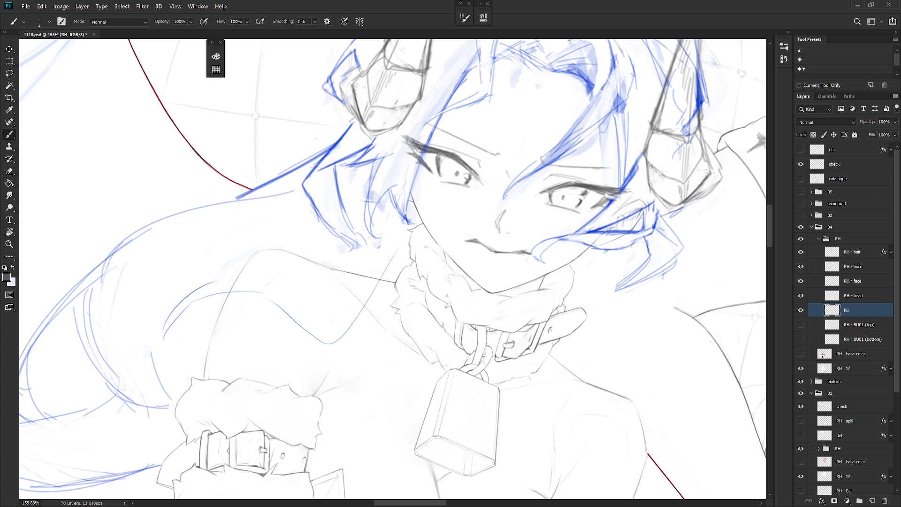
mouse_move(462, 263)
mouse_down()
mouse_move(486, 367)
mouse_move(439, 281)
mouse_up()
key(l)
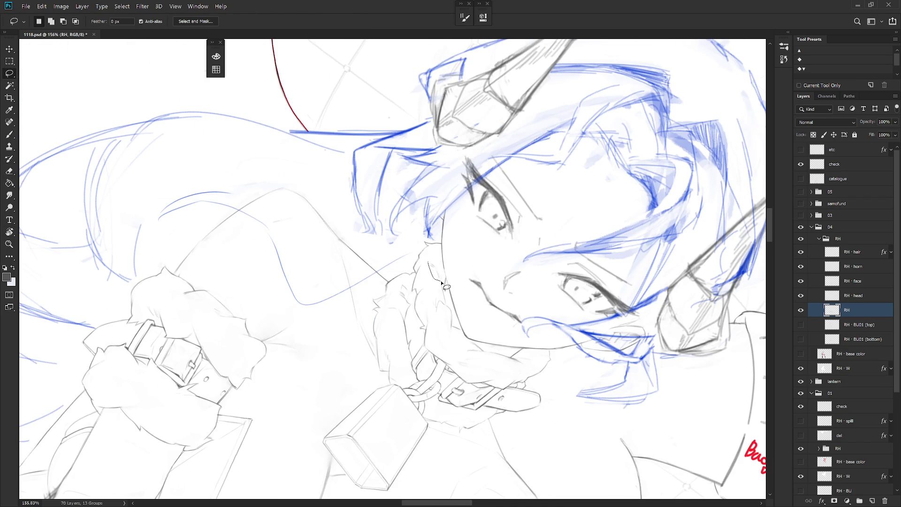
key(b)
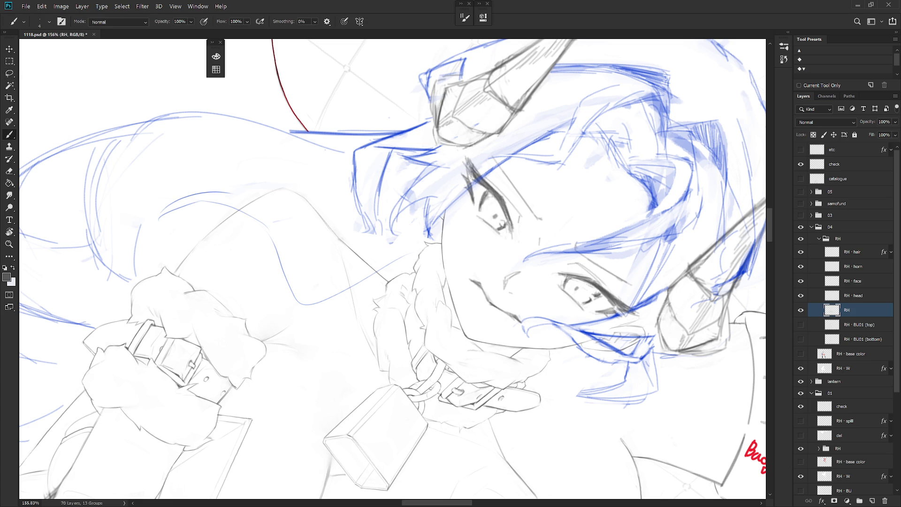
Step: Re-tilt the view and lasso a narrow strip along the jaw and collar edge, then deselect
mouse_move(449, 358)
mouse_down()
mouse_move(479, 263)
mouse_move(419, 197)
mouse_up()
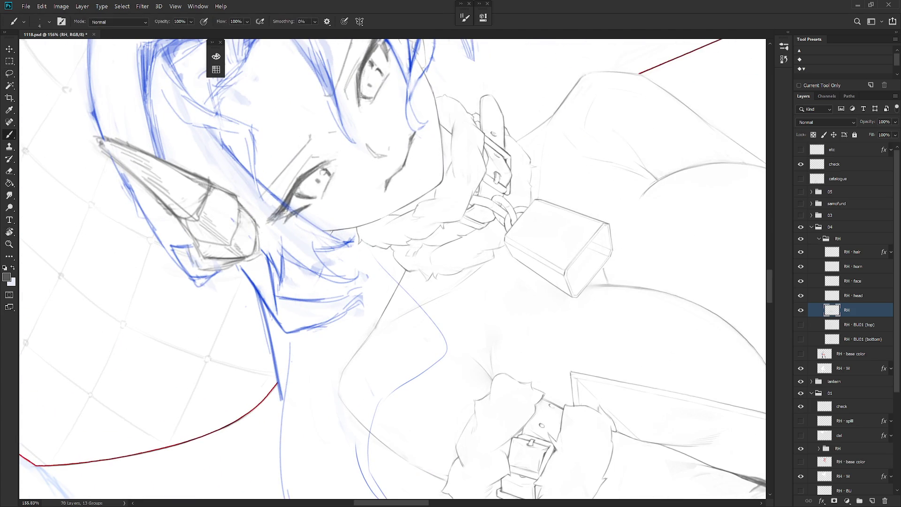
mouse_move(468, 198)
mouse_down()
mouse_move(488, 262)
mouse_move(423, 206)
mouse_move(444, 182)
mouse_move(443, 215)
mouse_up()
key(l)
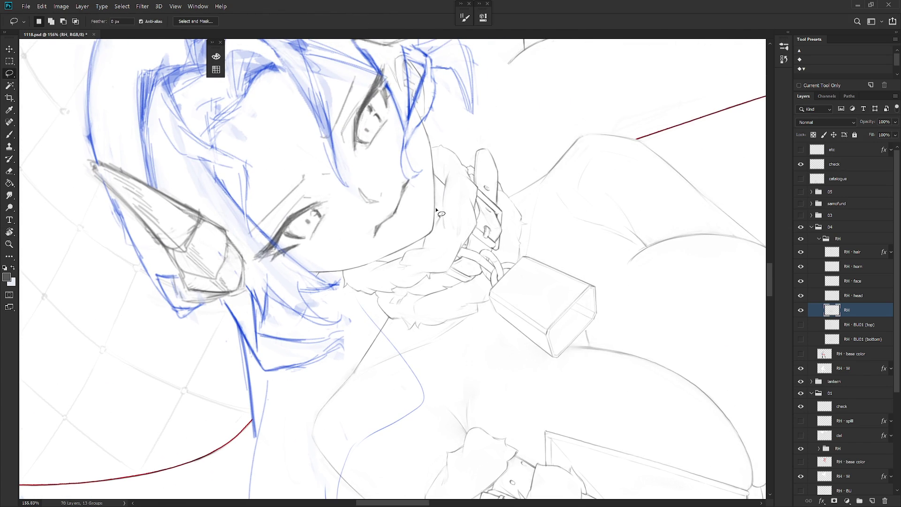
mouse_move(440, 233)
mouse_down()
mouse_move(446, 209)
mouse_move(434, 177)
mouse_move(440, 234)
mouse_up()
key(ctrl+d)
key(b)
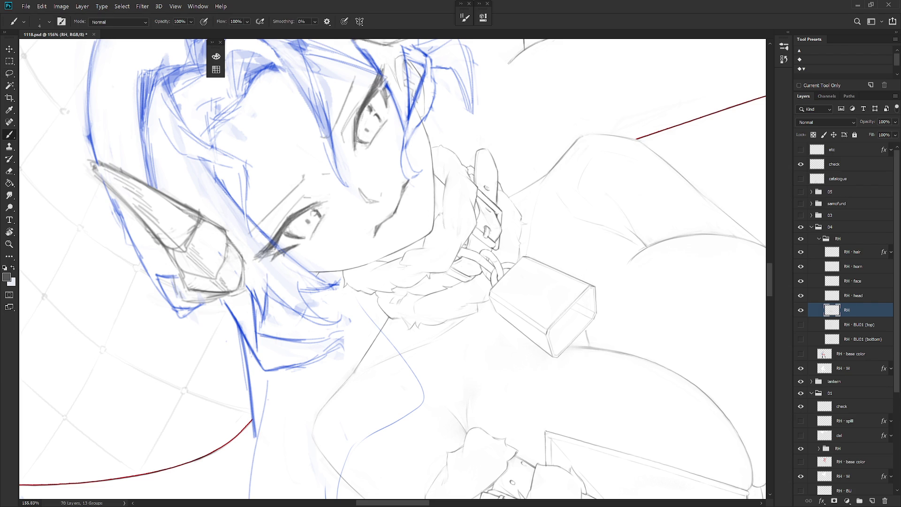
Step: Erase small touch-ups along the jaw edge and make the RH · head layer active
key(e)
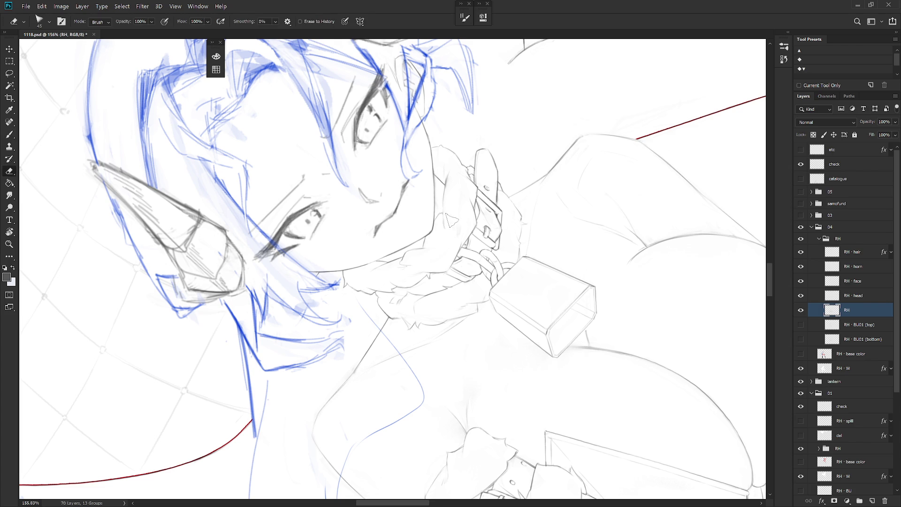
key(Escape)
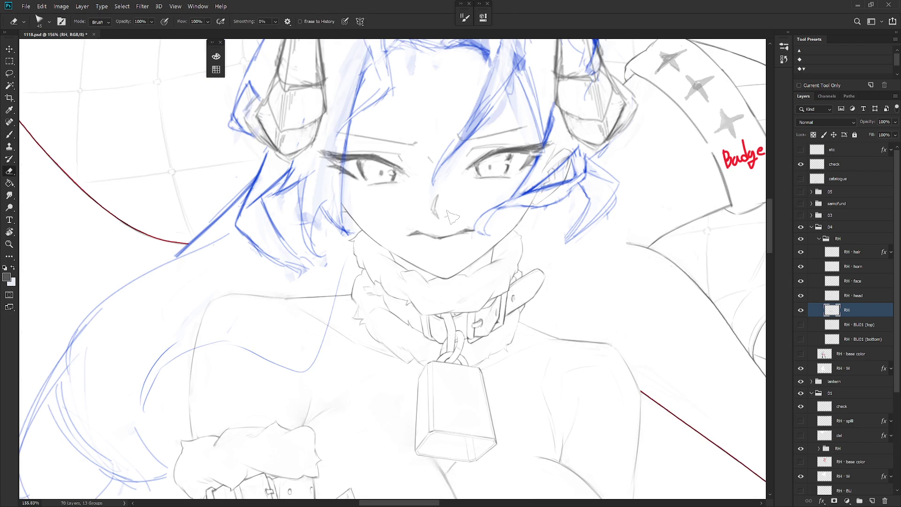
key(b)
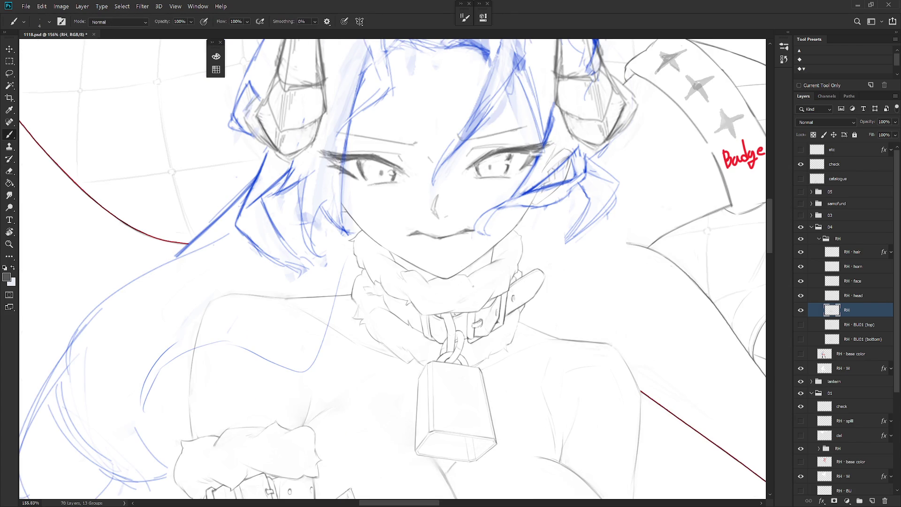
key(l)
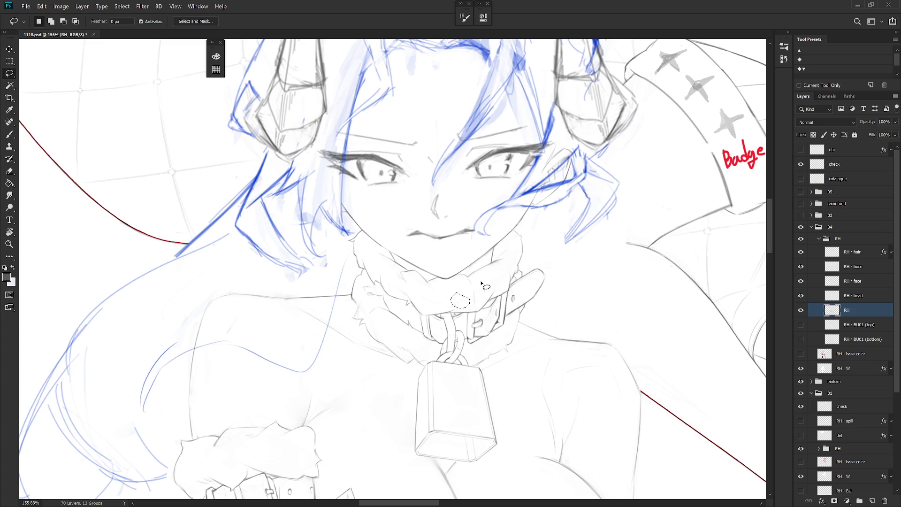
click(859, 296)
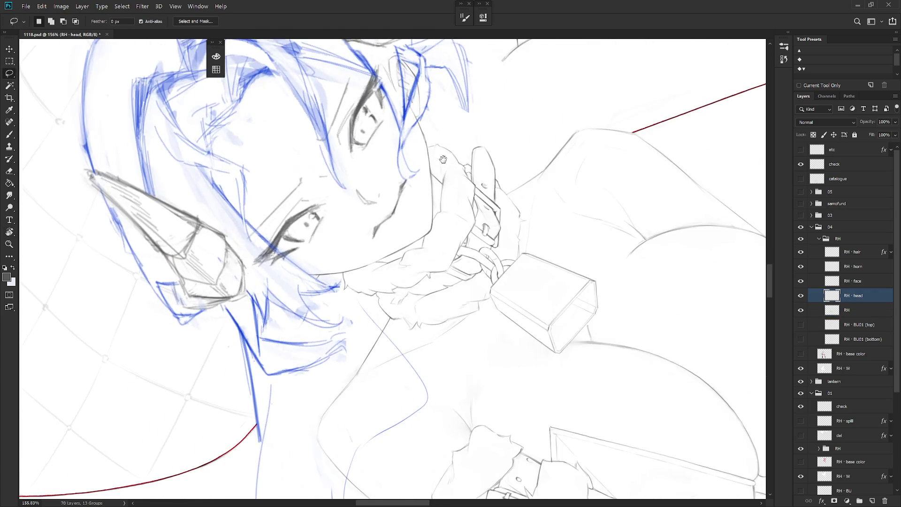
mouse_move(438, 205)
mouse_down()
mouse_move(444, 299)
mouse_move(504, 270)
mouse_up()
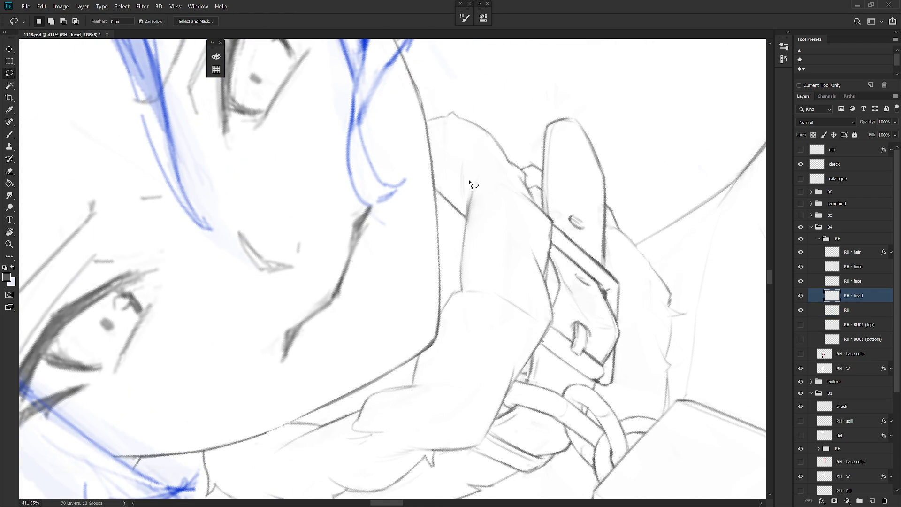
drag(432, 172, 433, 329)
scroll(476, 202, down, 10)
key(b)
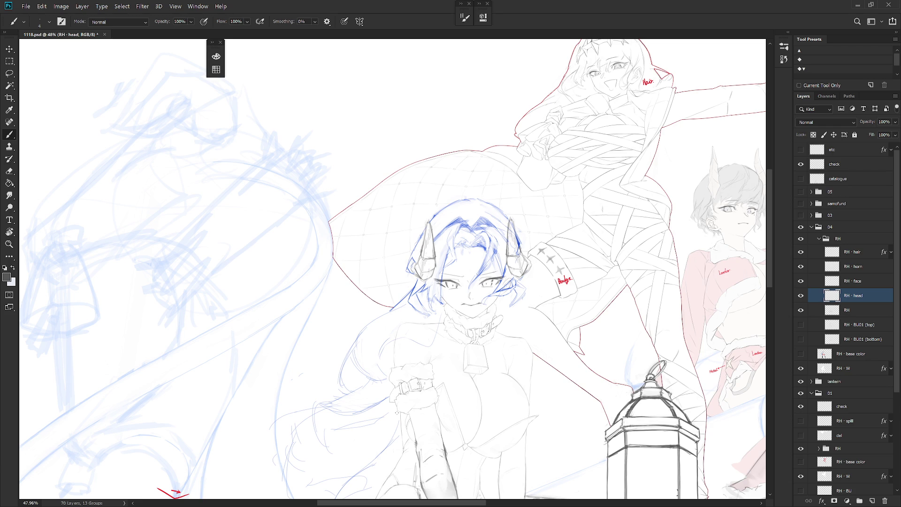
Step: On the RH layer, paint a short dark stroke on the collar fur while zoomed in
scroll(455, 328, up, 5)
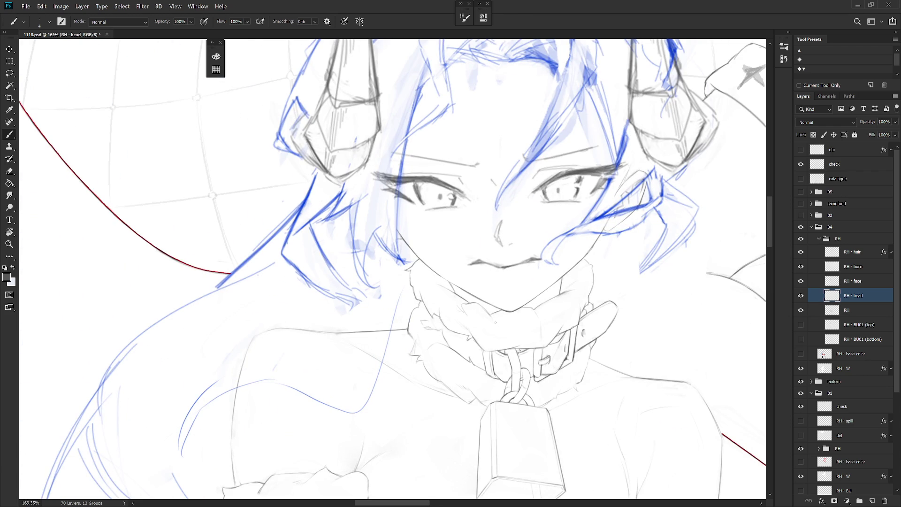
click(863, 313)
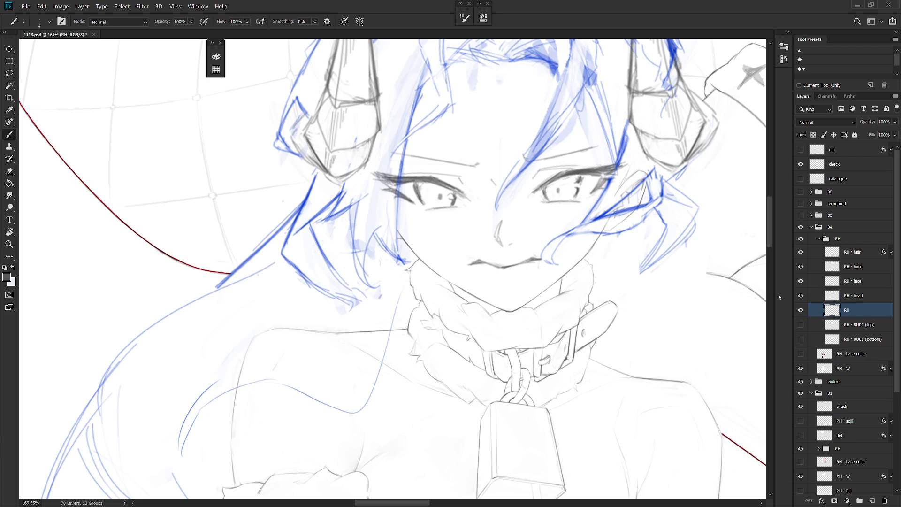
drag(430, 317, 438, 331)
scroll(523, 265, down, 5)
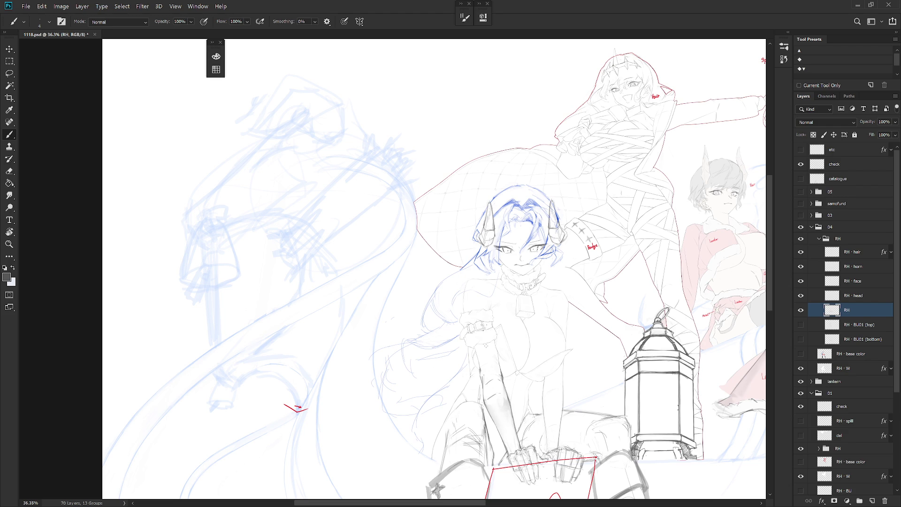
click(819, 239)
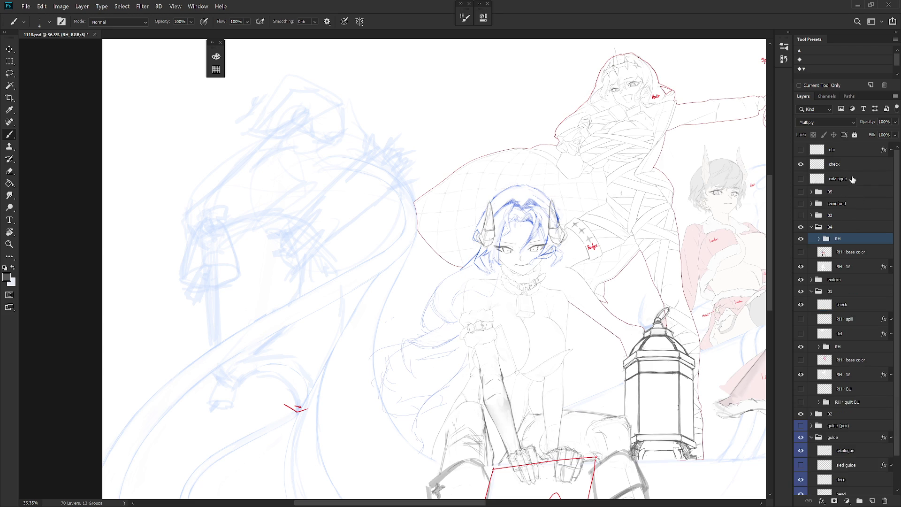
Step: Add a new layer above etc, with black as paint colour and an 80 px brush
click(847, 151)
key(ctrl+shift+n)
key(Return)
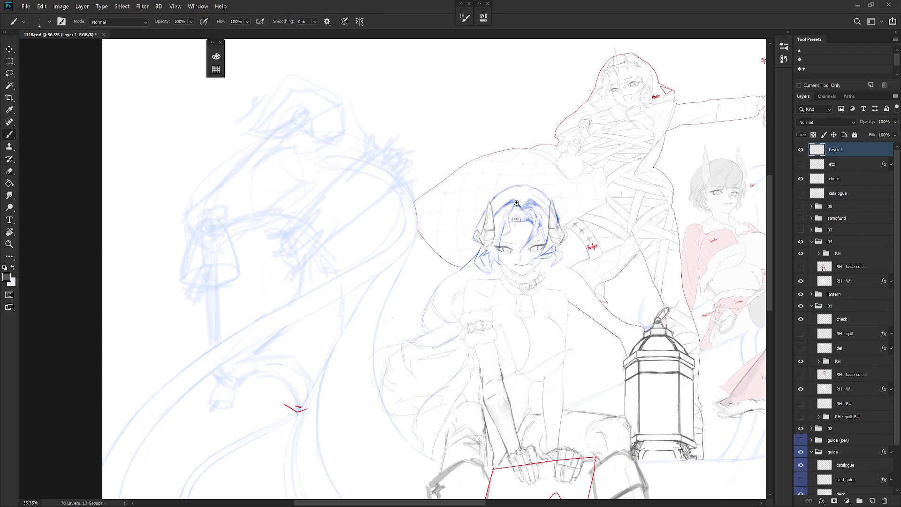
scroll(518, 202, up, 3)
key(x)
key(F6)
key(x)
key(x)
key(x)
key(F6)
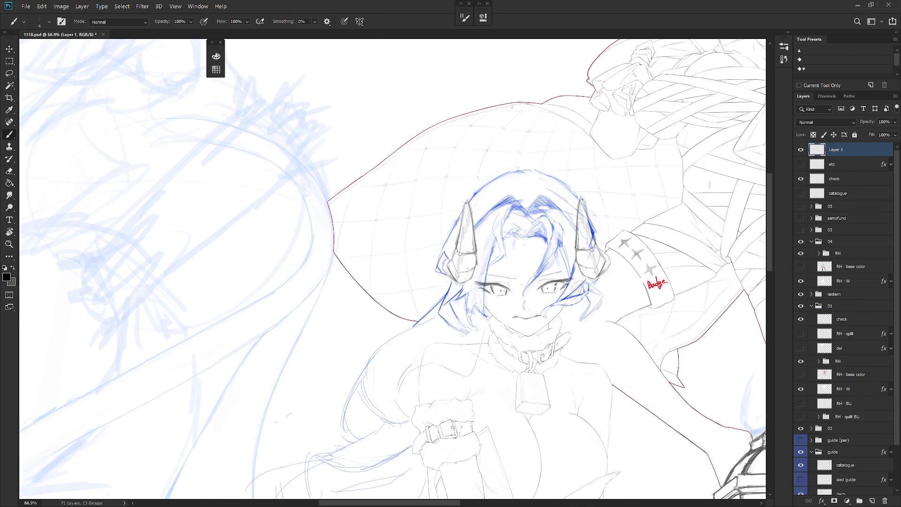
key(bracketright)
key(bracketright)
key(bracketright)
Step: Hand-letter 'BRB. get' in black above the girl's head
drag(415, 149, 413, 192)
drag(448, 141, 486, 169)
mouse_move(450, 144)
mouse_down()
mouse_move(451, 183)
mouse_move(487, 126)
mouse_move(494, 169)
mouse_up()
click(526, 157)
mouse_move(590, 150)
mouse_down()
mouse_move(574, 184)
mouse_move(624, 168)
mouse_up()
drag(612, 155, 627, 148)
Step: Finish the note by lettering 'Some' and 'WATER' below 'get'
drag(626, 187, 607, 207)
drag(634, 197, 635, 196)
drag(641, 194, 661, 207)
drag(672, 186, 675, 194)
mouse_move(631, 218)
mouse_down()
mouse_move(642, 238)
mouse_move(657, 217)
mouse_up()
mouse_move(665, 214)
mouse_down()
mouse_move(660, 242)
mouse_move(676, 242)
mouse_up()
drag(661, 230, 694, 212)
mouse_move(688, 214)
mouse_down()
mouse_move(685, 241)
mouse_move(704, 212)
mouse_up()
mouse_move(693, 225)
mouse_down()
mouse_move(702, 223)
mouse_move(690, 241)
mouse_up()
mouse_move(690, 240)
mouse_down()
mouse_move(720, 224)
mouse_move(721, 240)
mouse_up()
click(719, 234)
mouse_move(682, 298)
mouse_down()
mouse_move(488, 277)
mouse_move(485, 265)
mouse_up()
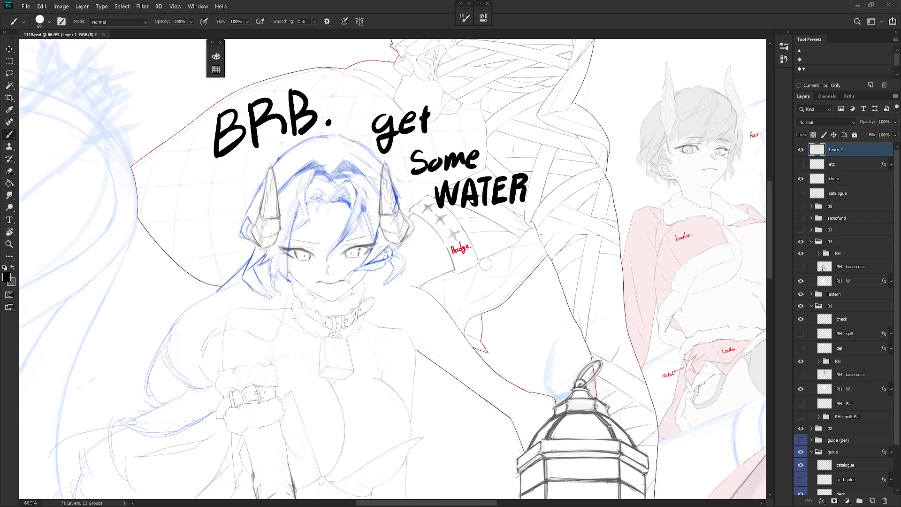
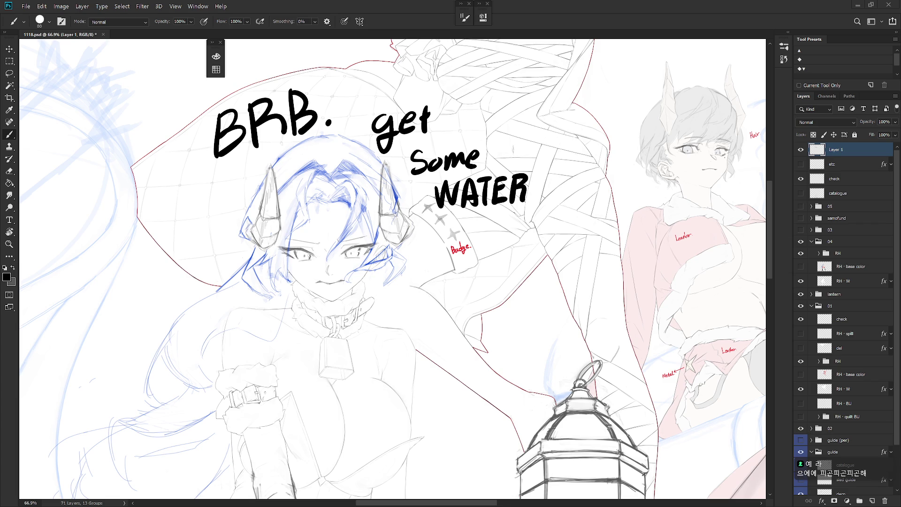
Step: Delete the BRB water-note layer, pan back to the figure and set the brush size to 5 px
key(Delete)
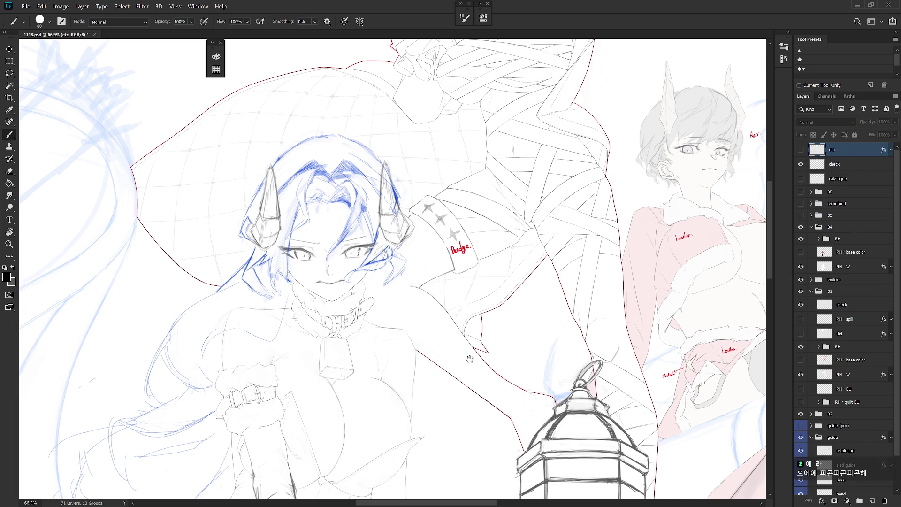
drag(440, 361, 590, 244)
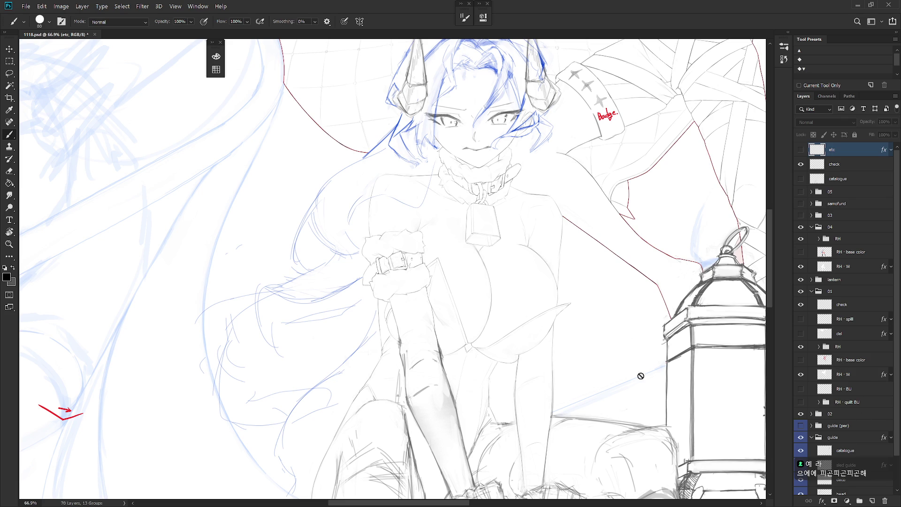
right_click(632, 361)
scroll(733, 472, up, 2)
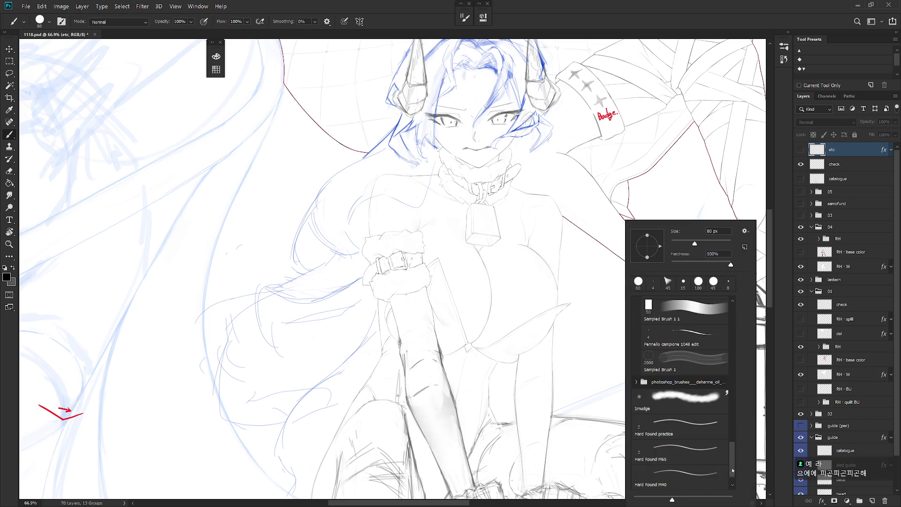
scroll(728, 348, up, 1)
text(5)
key(Return)
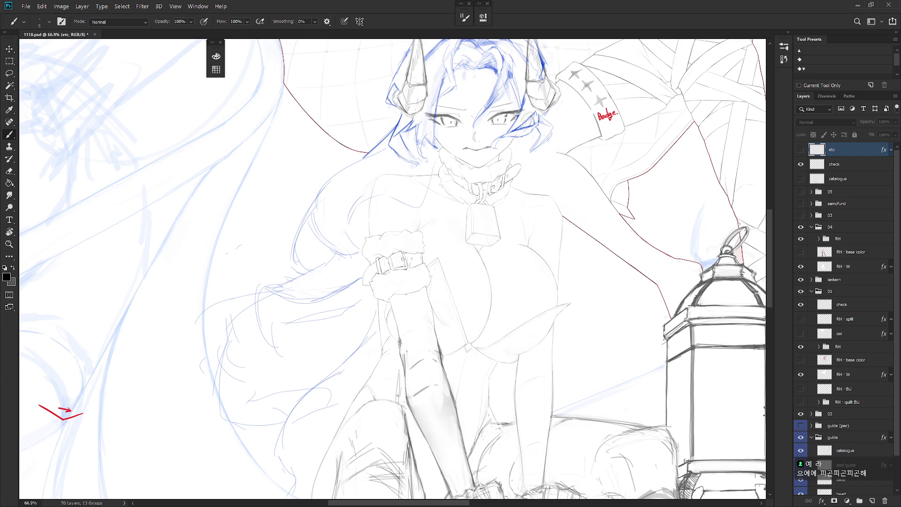
click(852, 304)
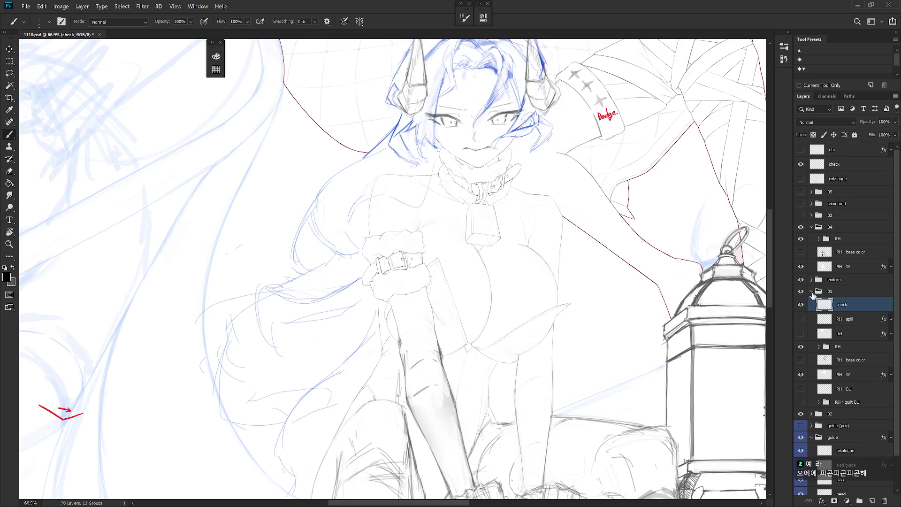
Step: Expand the RH group, turn on the RH · base color layer's visibility and select it
click(812, 293)
click(847, 243)
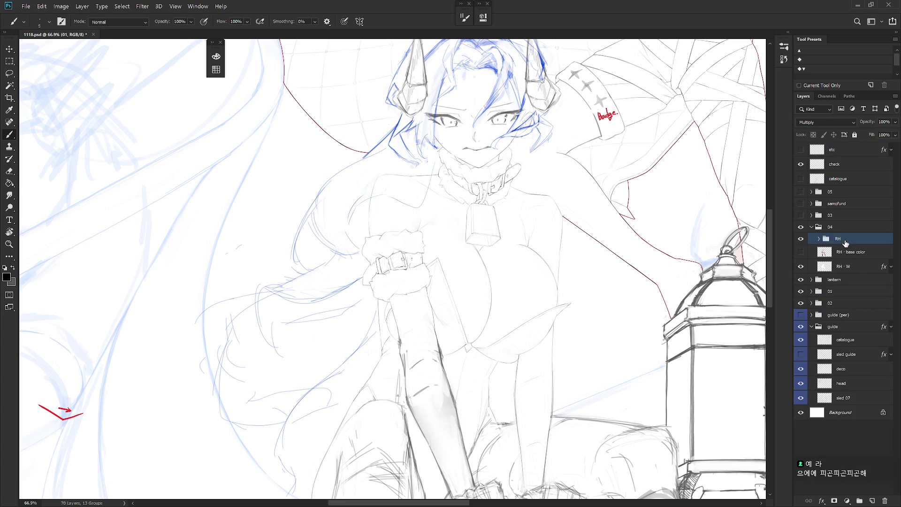
click(818, 238)
click(804, 314)
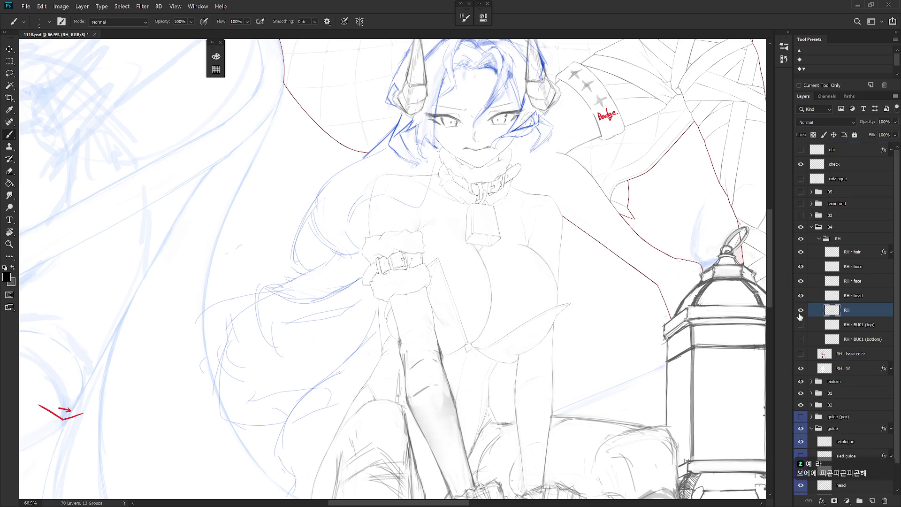
click(801, 311)
click(802, 312)
click(801, 354)
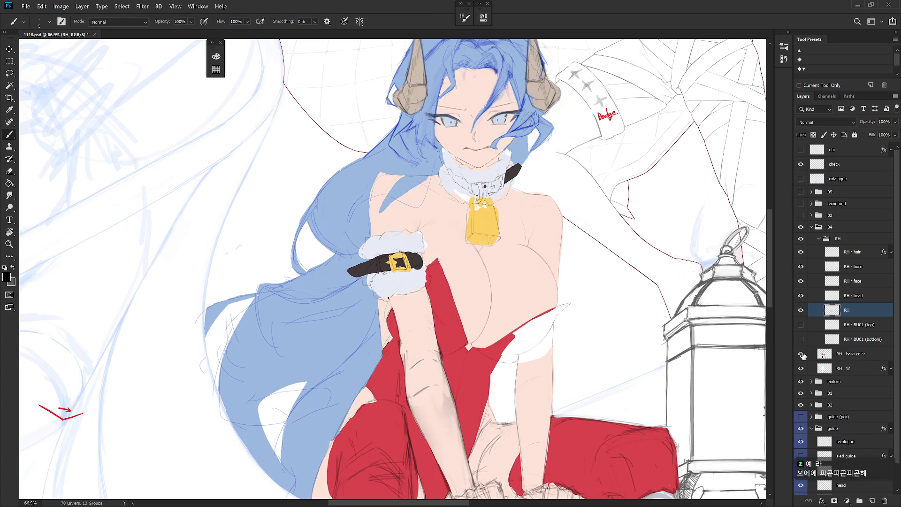
click(856, 353)
mouse_move(549, 378)
mouse_down()
mouse_move(605, 352)
mouse_move(589, 363)
mouse_up()
Step: Cover the cuff's belt loop and buckle with the sampled pale fur colour by brushing and lasso fills
scroll(474, 261, up, 4)
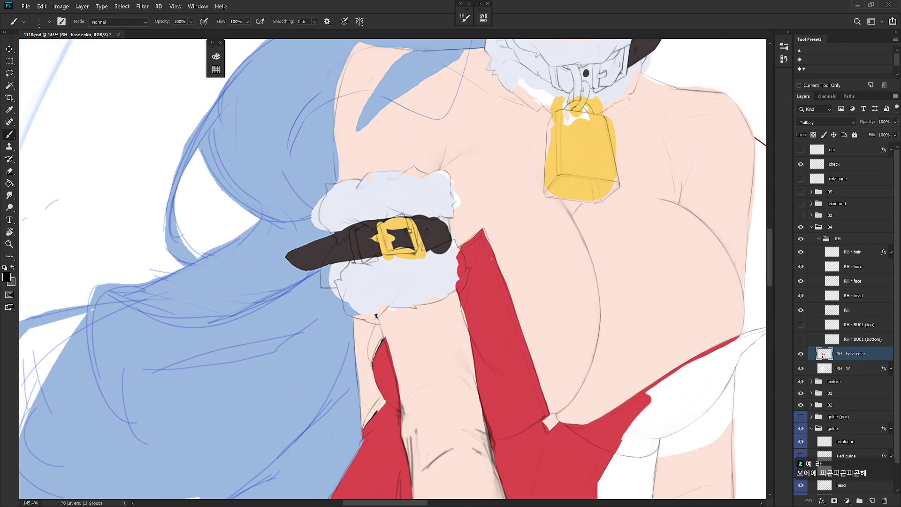
alt+click(450, 275)
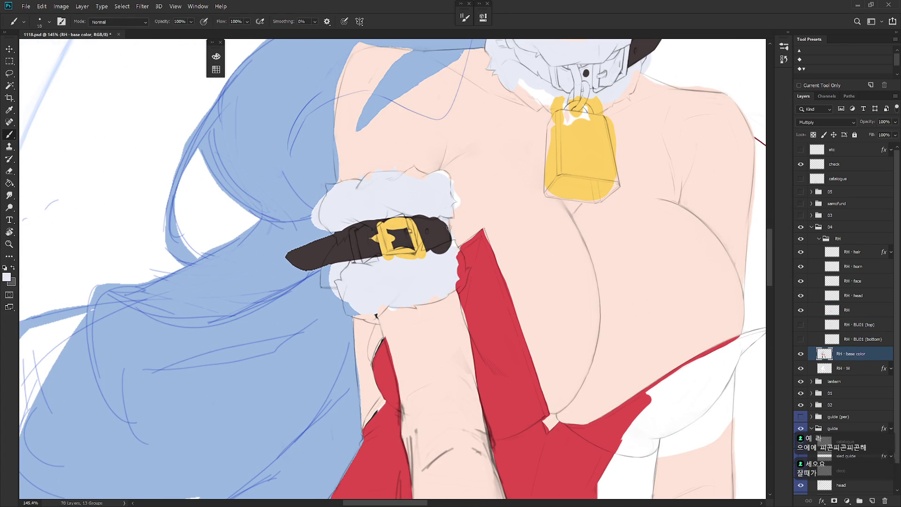
key(r)
mouse_move(446, 299)
mouse_down()
mouse_move(513, 266)
mouse_move(520, 312)
mouse_up()
key(Escape)
key(b)
mouse_move(355, 318)
mouse_down()
mouse_move(361, 291)
mouse_move(376, 298)
mouse_up()
key(l)
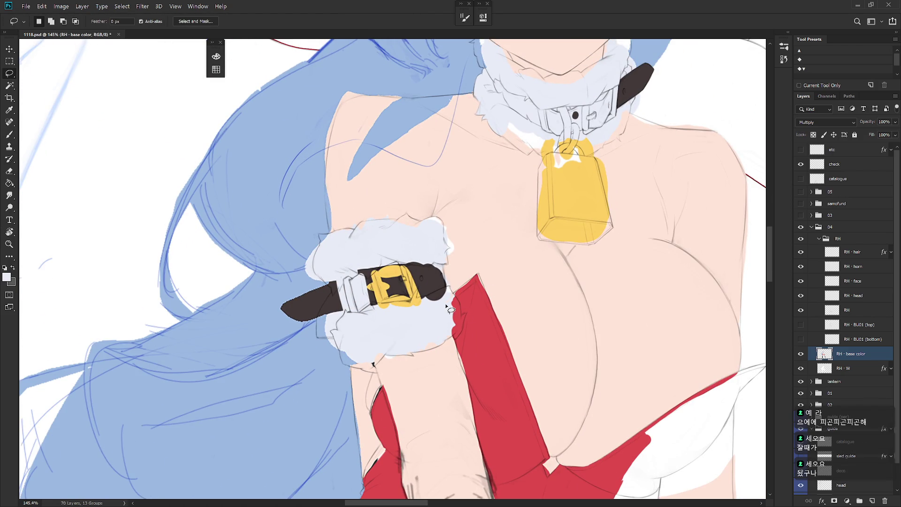
mouse_move(451, 295)
mouse_down()
mouse_move(445, 269)
mouse_move(344, 287)
mouse_move(366, 317)
mouse_move(474, 287)
mouse_up()
key(alt+BackSpace)
key(ctrl+d)
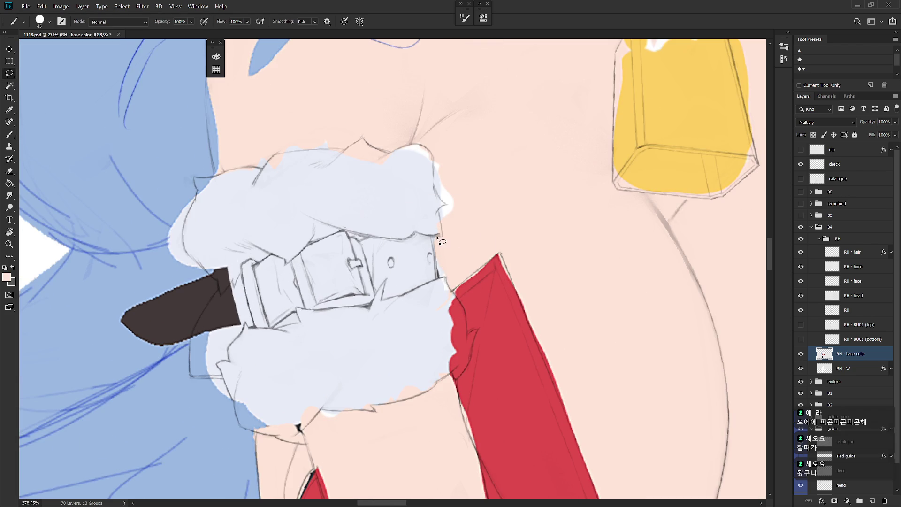
drag(435, 239, 463, 295)
key(alt+BackSpace)
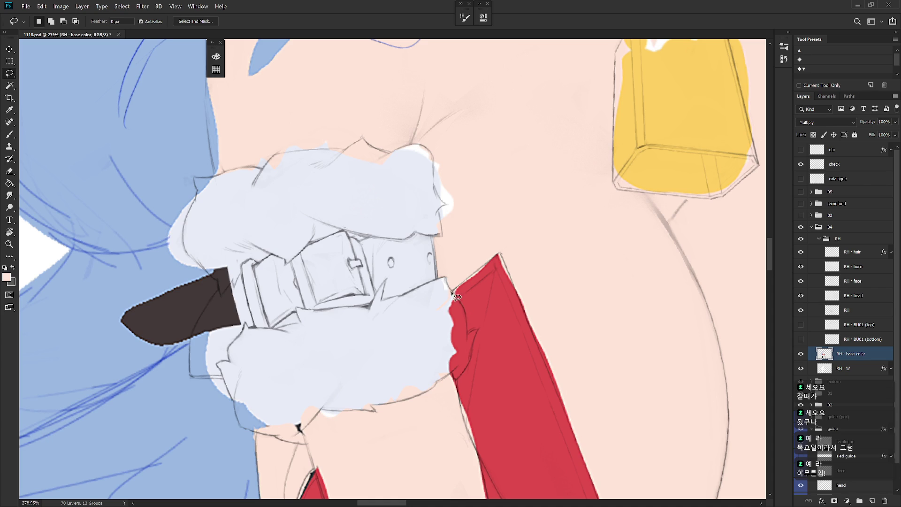
Step: Fill the wrist area beside the red cloth with the glove colour and tidy the ragged red edge
mouse_move(448, 286)
mouse_down()
mouse_move(436, 280)
mouse_move(443, 345)
mouse_move(467, 345)
mouse_move(460, 295)
mouse_up()
key(alt+BackSpace)
key(ctrl+d)
key(ctrl+shift+d)
key(x)
key(alt+BackSpace)
key(b)
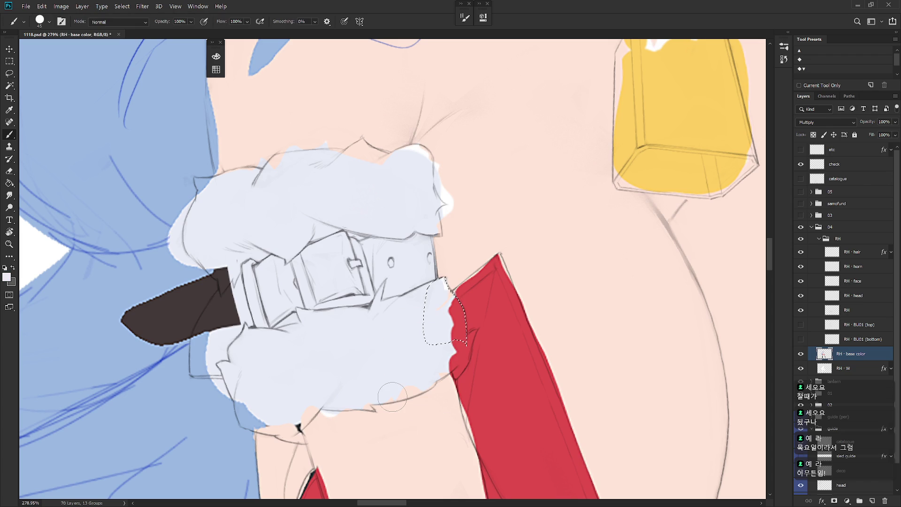
drag(456, 305, 462, 338)
key(ctrl+d)
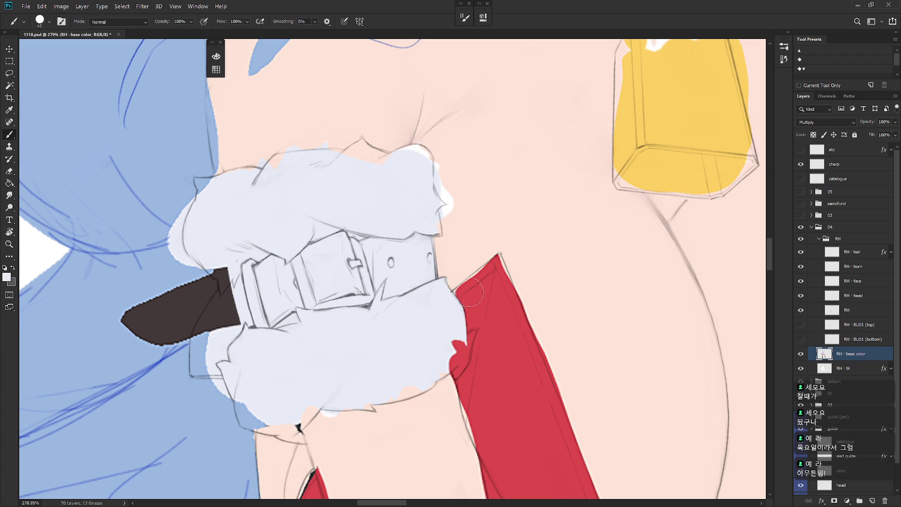
Step: Pick a different eraser brush on RH line, then clear the glove edge on RH · base color
click(845, 313)
key(e)
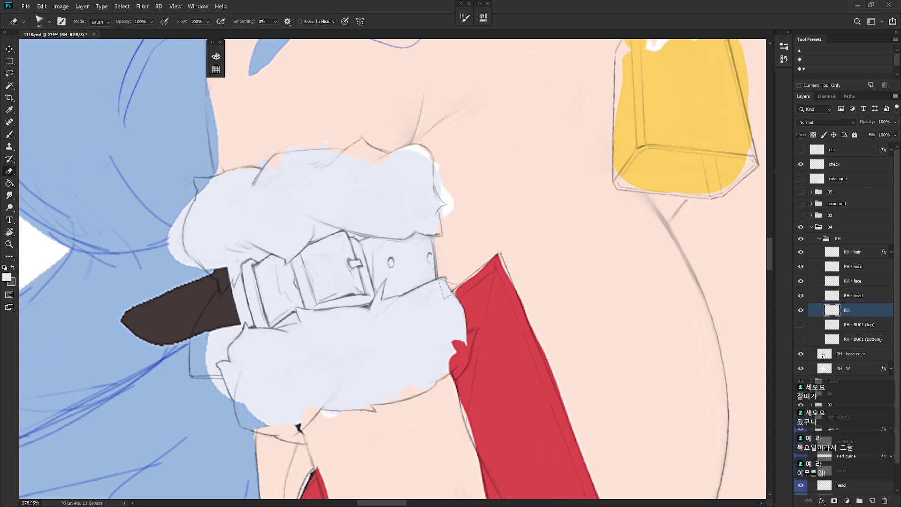
right_click(443, 281)
double_click(535, 349)
click(859, 358)
key(l)
mouse_move(445, 277)
mouse_down()
mouse_move(459, 298)
mouse_move(436, 250)
mouse_up()
key(Delete)
key(ctrl+d)
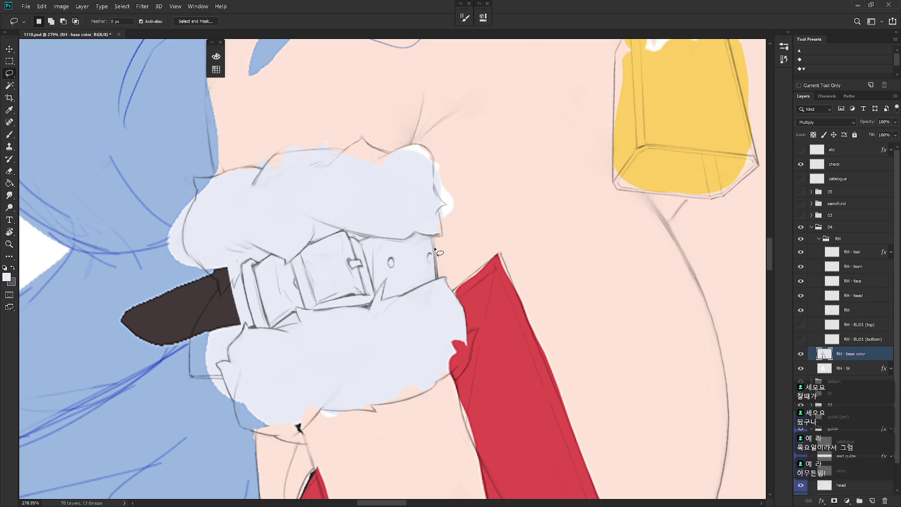
Step: Extend the red dress edge with sampled red, brushing and lasso-filling strips along its right side
mouse_move(455, 292)
mouse_down()
mouse_move(492, 277)
mouse_move(499, 254)
mouse_move(486, 286)
mouse_move(491, 273)
mouse_move(488, 279)
mouse_up()
key(b)
alt+click(488, 282)
key(ctrl+d)
drag(574, 315, 543, 254)
scroll(529, 298, down, 3)
key(l)
scroll(479, 228, up, 2)
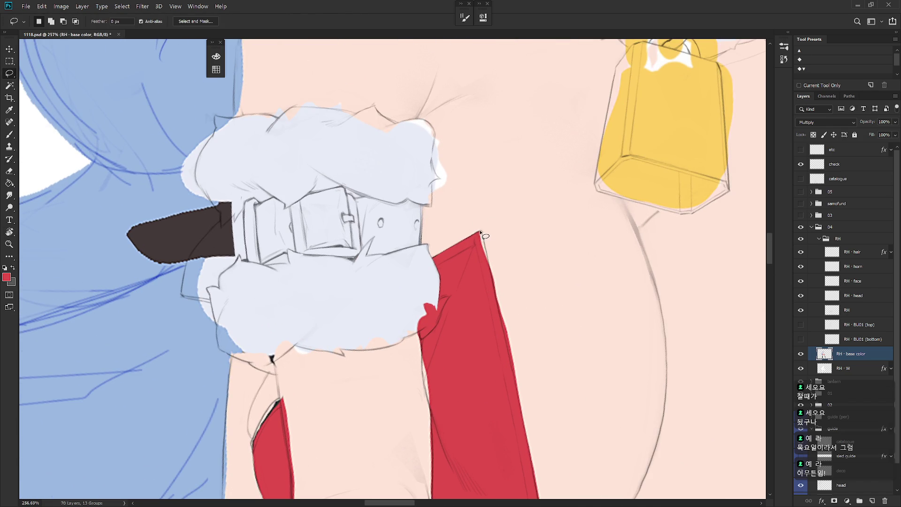
mouse_move(487, 258)
mouse_down()
mouse_move(496, 292)
mouse_move(470, 251)
mouse_up()
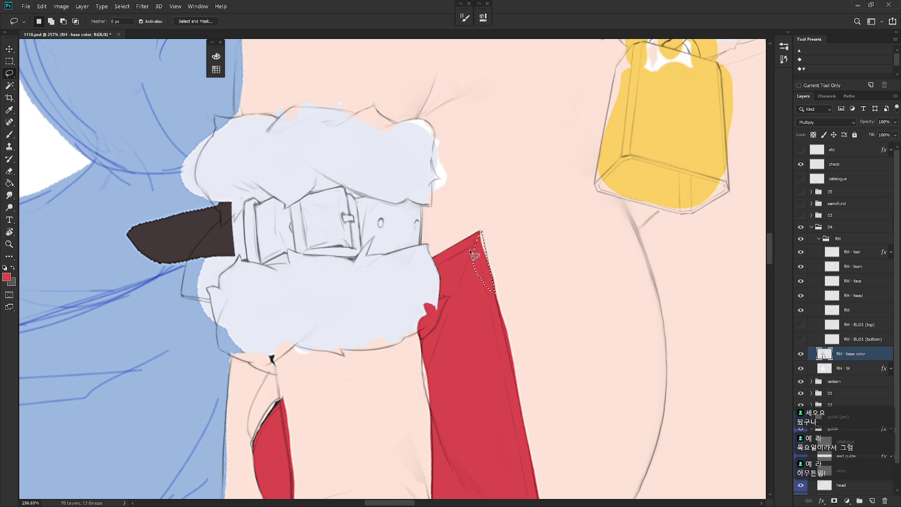
key(alt+BackSpace)
key(ctrl+d)
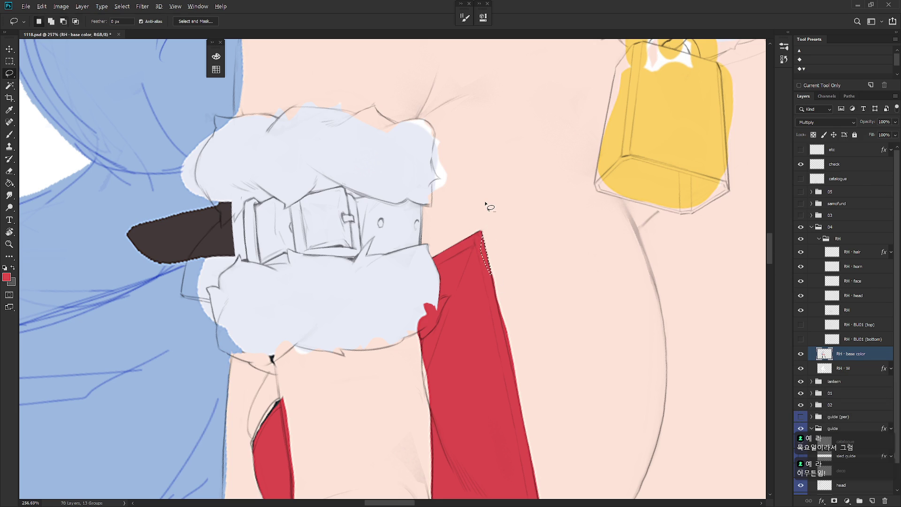
scroll(489, 202, down, 2)
mouse_move(482, 200)
mouse_down()
mouse_move(531, 435)
mouse_move(561, 369)
mouse_move(547, 220)
mouse_up()
Step: Fill a strip along the red shape's right edge with the sampled dress red
key(b)
alt+click(526, 241)
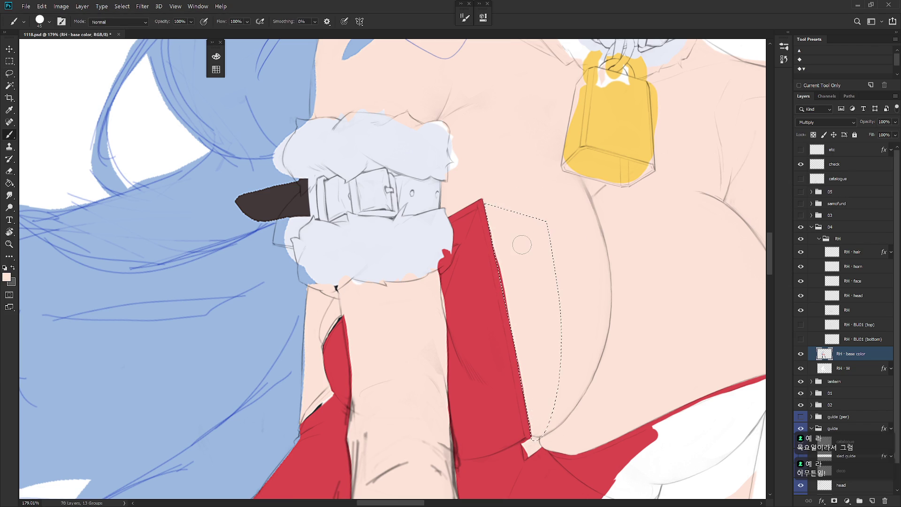
key(ctrl+d)
scroll(545, 407, up, 3)
key(l)
drag(458, 186, 486, 310)
key(b)
alt+click(463, 294)
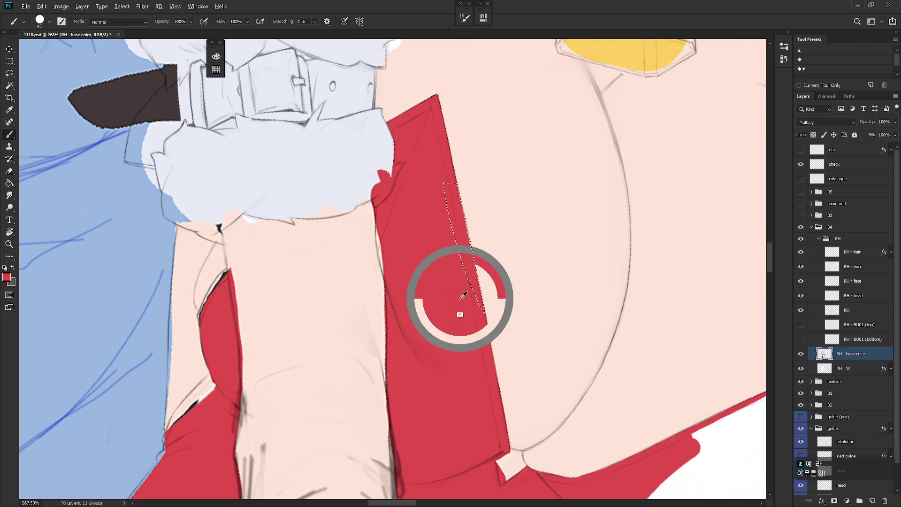
key(alt+BackSpace)
key(ctrl+d)
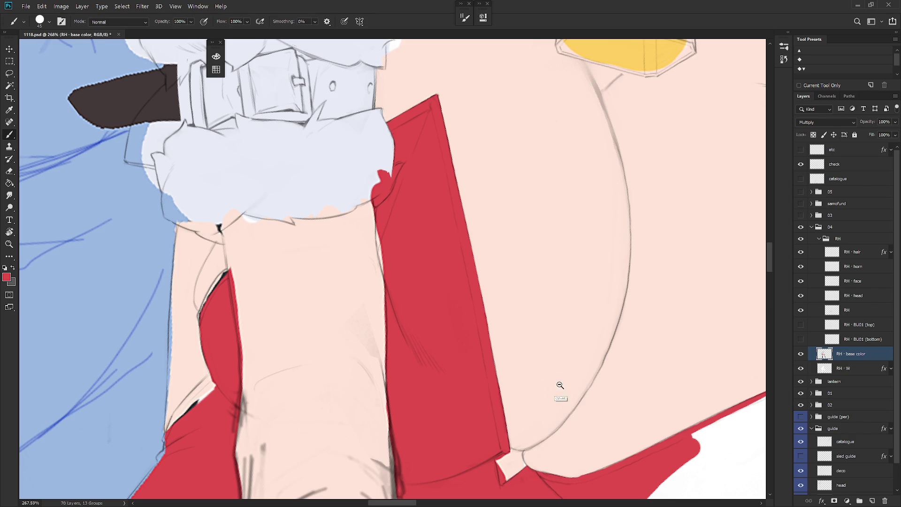
scroll(560, 380, down, 2)
drag(560, 381, 511, 193)
scroll(510, 193, up, 3)
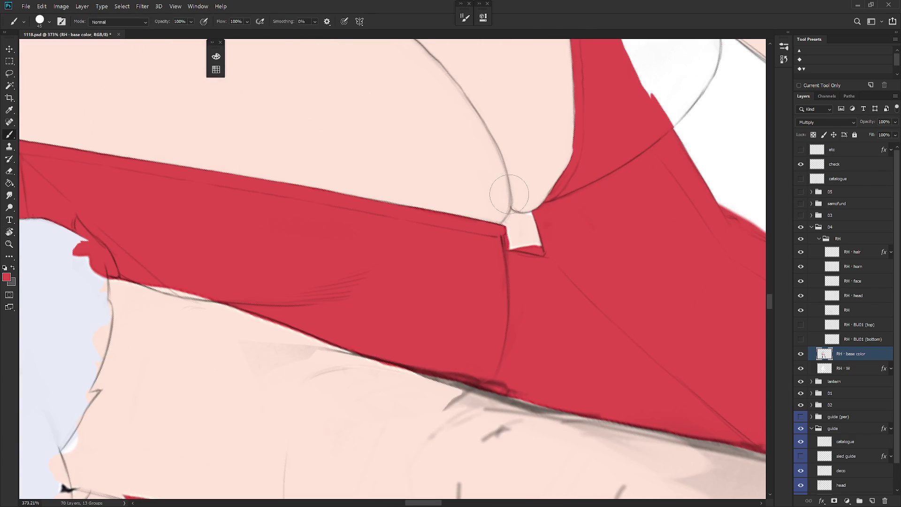
Step: Select the pale notch below the chest and sample the skin tone to fill it
key(l)
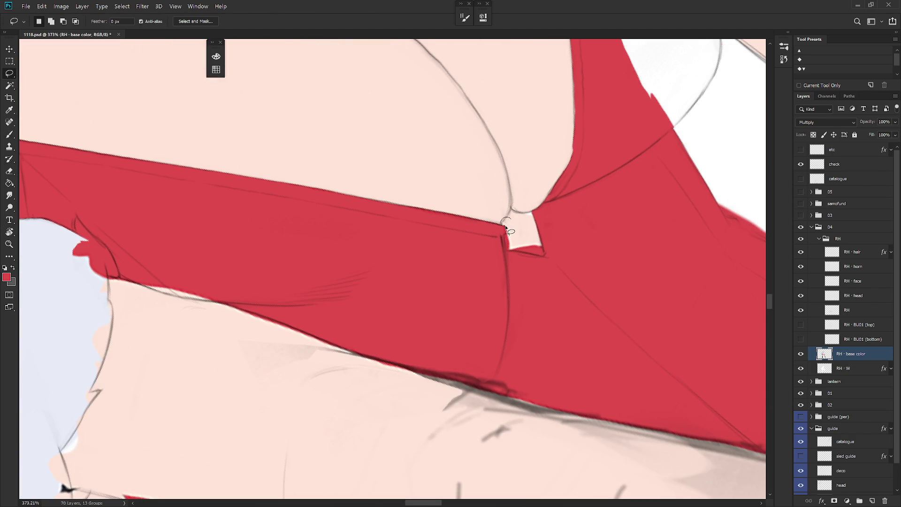
mouse_move(507, 245)
mouse_down()
mouse_move(514, 251)
mouse_move(523, 237)
mouse_move(485, 294)
mouse_move(463, 358)
mouse_up()
key(b)
alt+click(520, 229)
key(r)
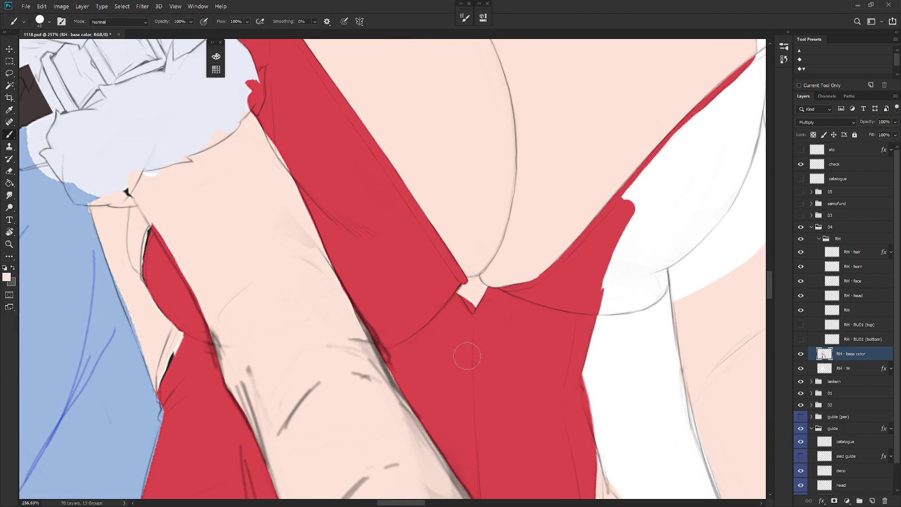
key(l)
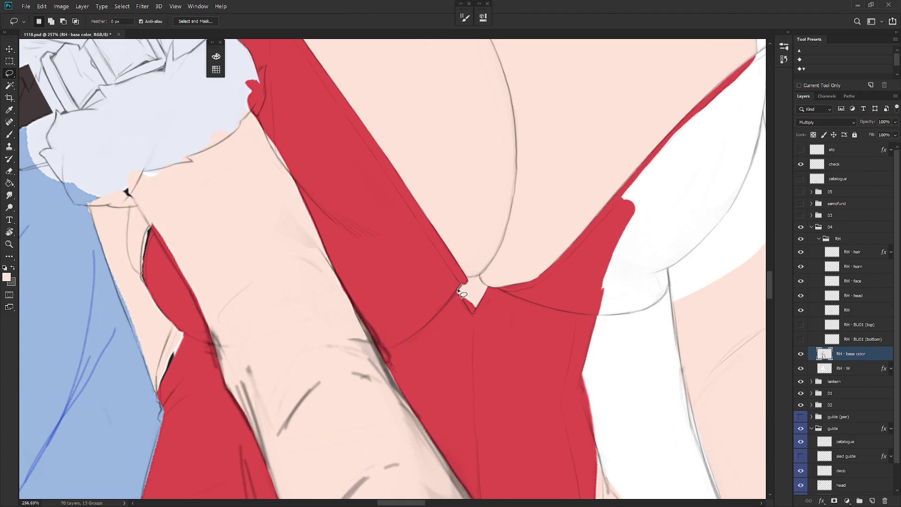
key(b)
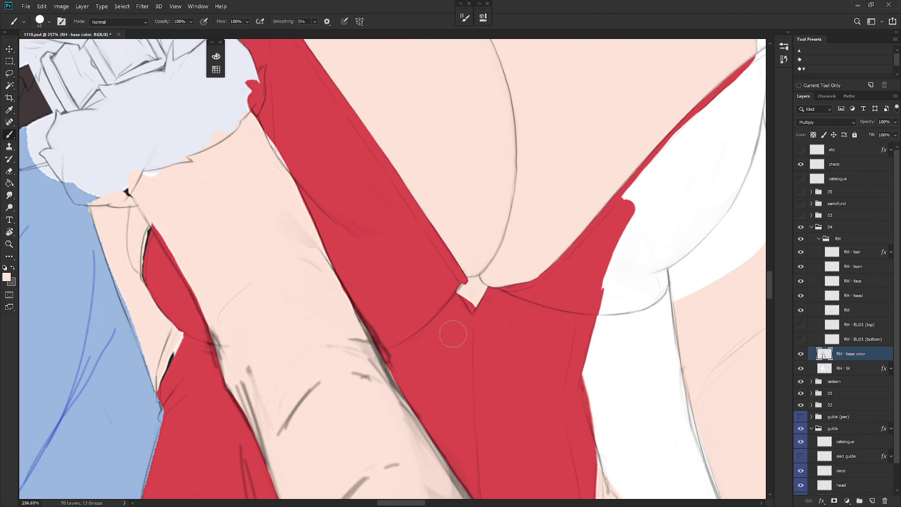
key(alt+bracketright)
key(e)
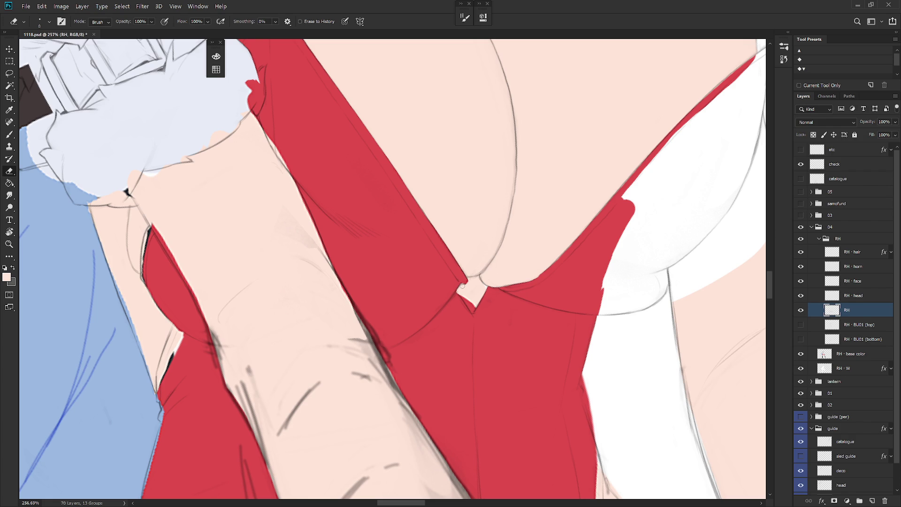
mouse_move(503, 349)
mouse_down()
mouse_move(499, 325)
mouse_move(450, 374)
mouse_up()
Step: Fill the small gap at the notch with skin tone, brush red along the strap edge, and straighten the view
key(alt+bracketleft)
key(l)
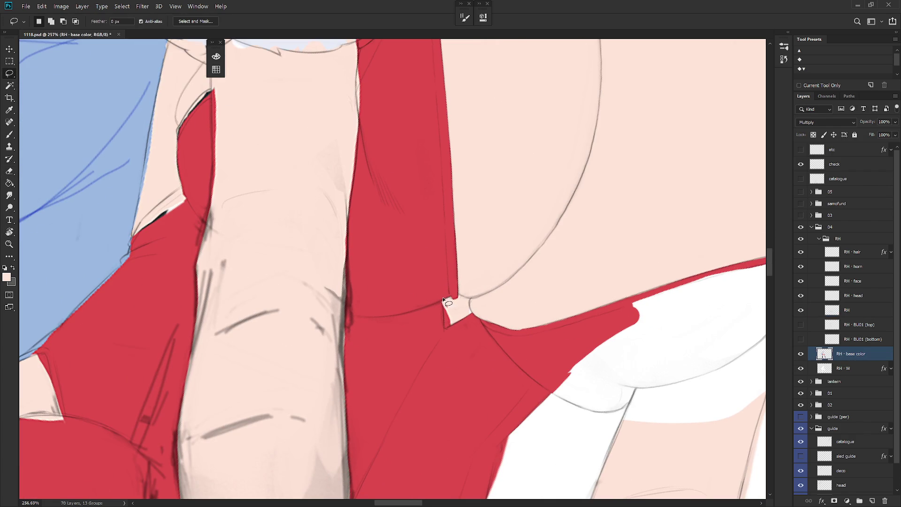
mouse_move(443, 300)
mouse_down()
mouse_move(449, 336)
mouse_move(462, 324)
mouse_move(454, 298)
mouse_move(444, 311)
mouse_move(441, 284)
mouse_move(441, 308)
mouse_up()
key(alt+BackSpace)
key(ctrl+d)
key(b)
alt+click(434, 297)
key(ctrl+d)
mouse_move(528, 354)
mouse_down()
mouse_move(483, 395)
mouse_move(469, 270)
mouse_up()
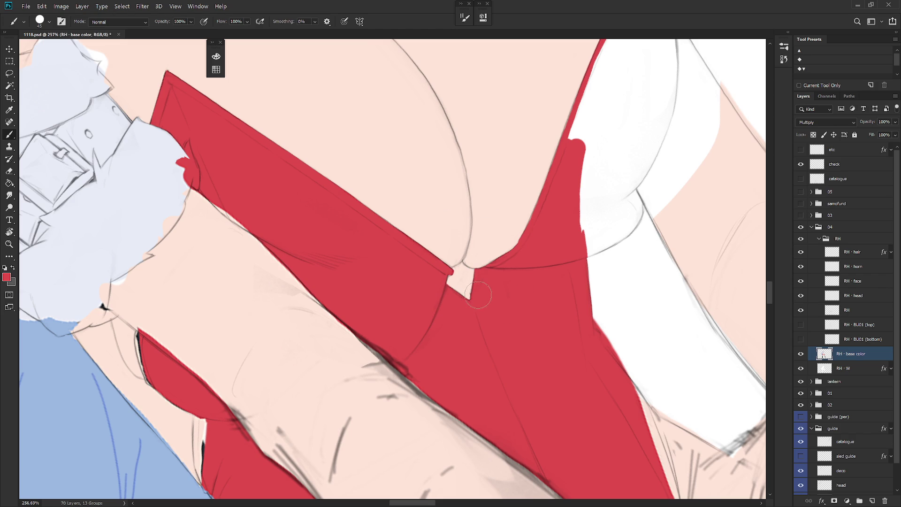
scroll(479, 296, down, 5)
key(Escape)
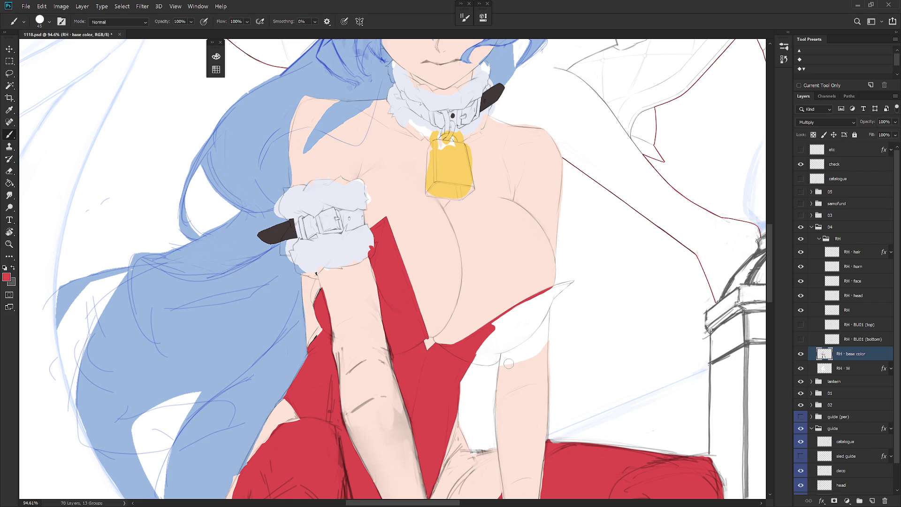
Step: Paint the pale cuff colour over the stray red where the wrist cuff meets the strap
scroll(373, 263, up, 3)
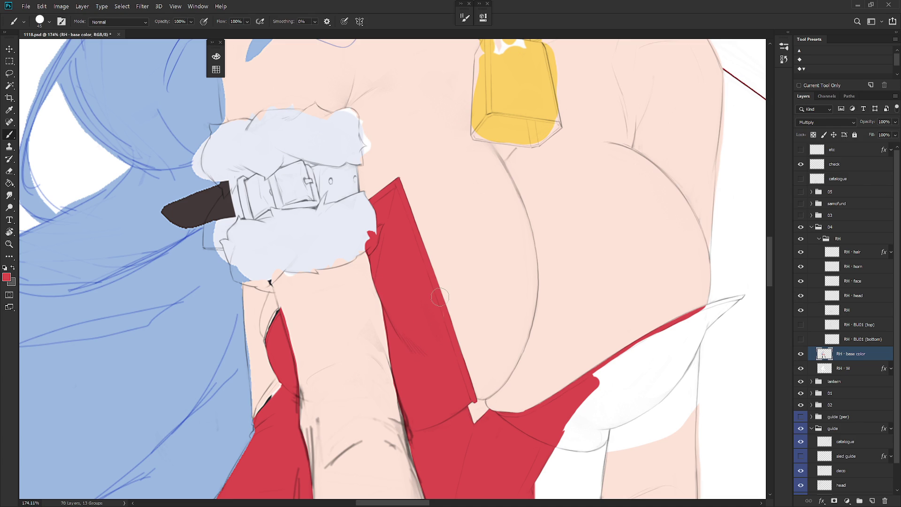
mouse_move(414, 332)
mouse_down()
mouse_move(469, 328)
mouse_move(483, 297)
mouse_move(393, 278)
mouse_move(408, 277)
mouse_move(409, 267)
mouse_move(410, 296)
mouse_move(391, 297)
mouse_move(402, 313)
mouse_up()
alt+click(394, 305)
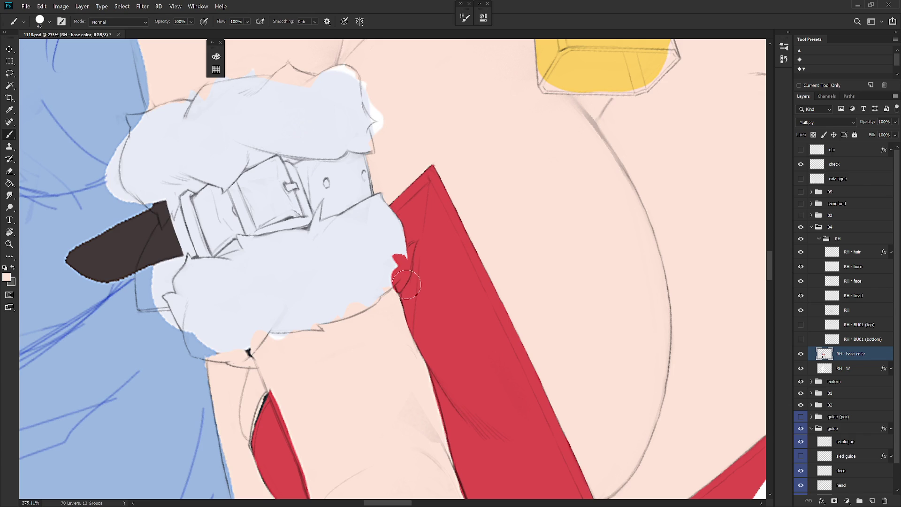
scroll(408, 313, down, 1)
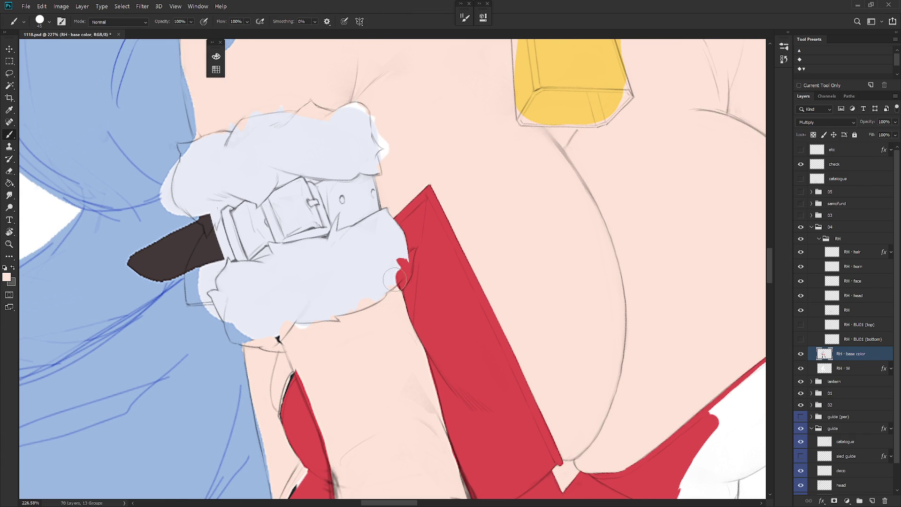
key(l)
mouse_move(398, 284)
mouse_down()
mouse_move(400, 294)
mouse_move(395, 278)
mouse_up()
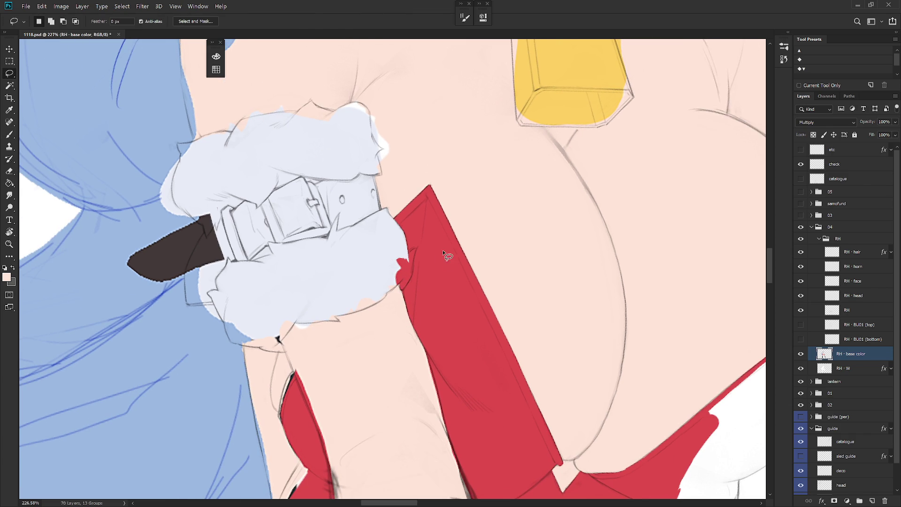
key(b)
alt+click(403, 283)
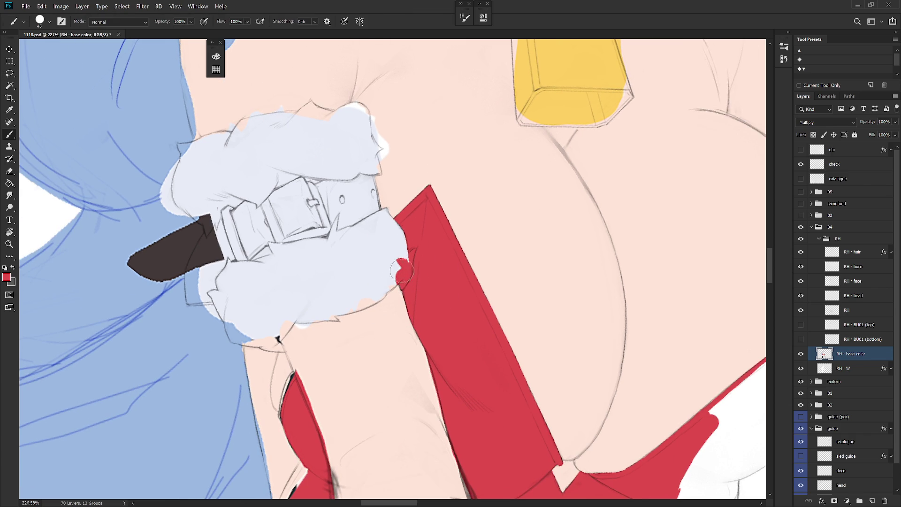
alt+click(389, 276)
mouse_move(392, 294)
mouse_down()
mouse_move(404, 256)
mouse_move(393, 293)
mouse_move(402, 268)
mouse_move(409, 279)
mouse_move(405, 263)
mouse_move(416, 247)
mouse_move(410, 275)
mouse_up()
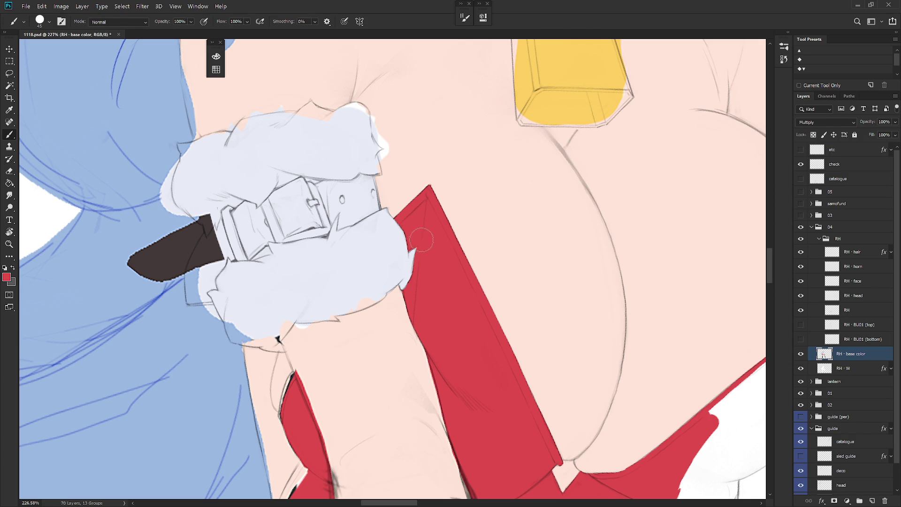
Step: Make the RH line layer active and switch to the eraser
click(840, 310)
key(e)
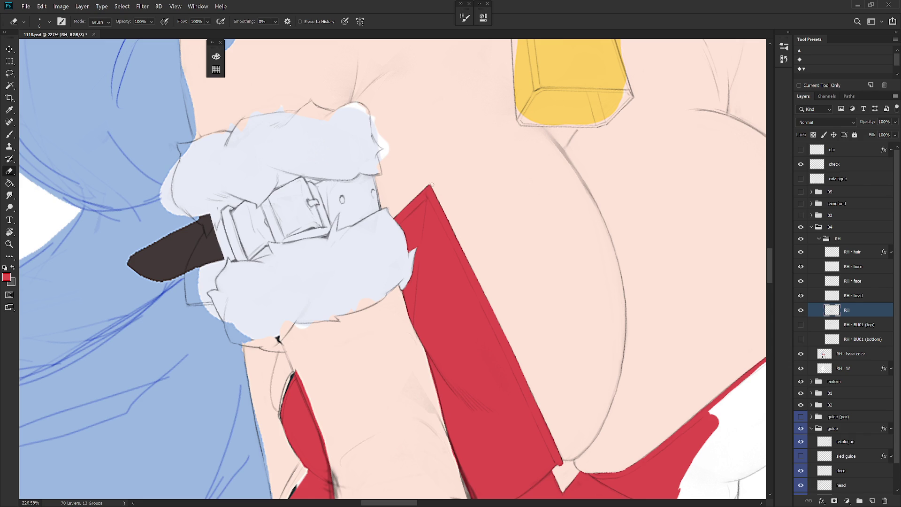
scroll(430, 180, down, 5)
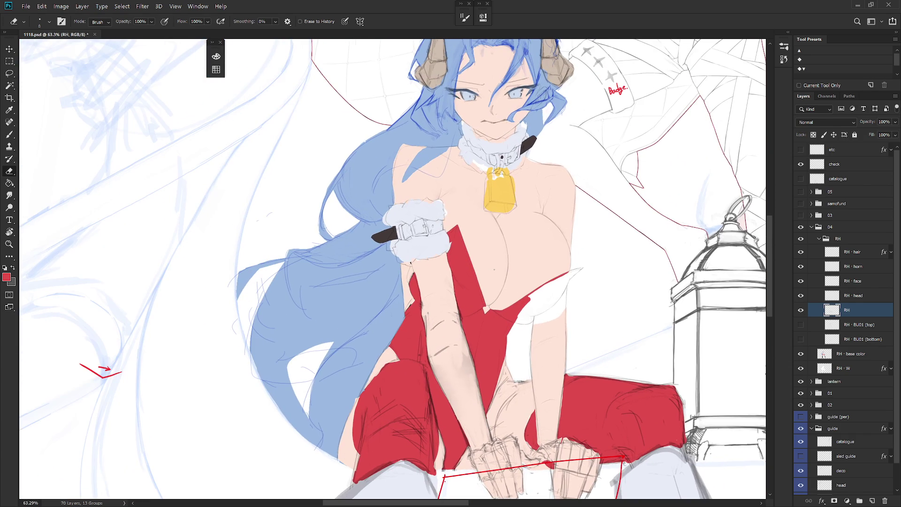
Step: Make the RH · base color layer active and lasso along the cuff's left edge
scroll(494, 269, up, 3)
key(b)
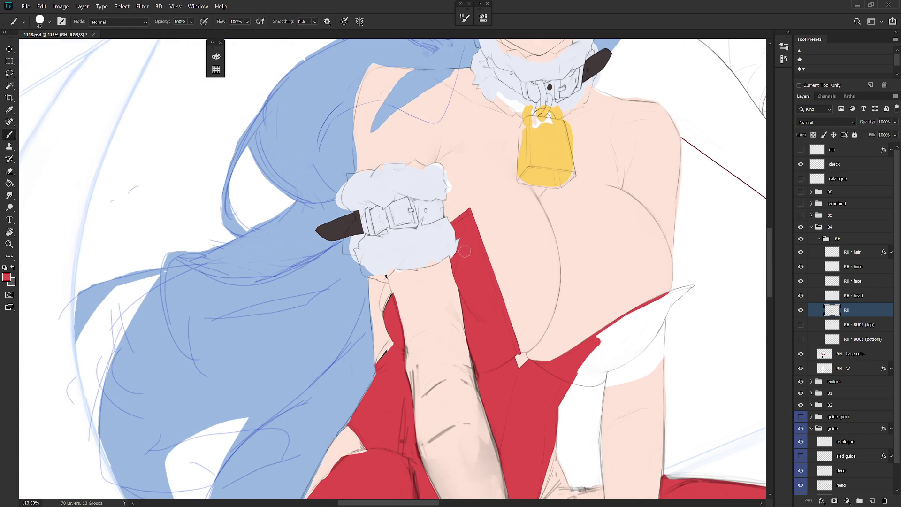
drag(504, 269, 398, 374)
scroll(407, 330, up, 3)
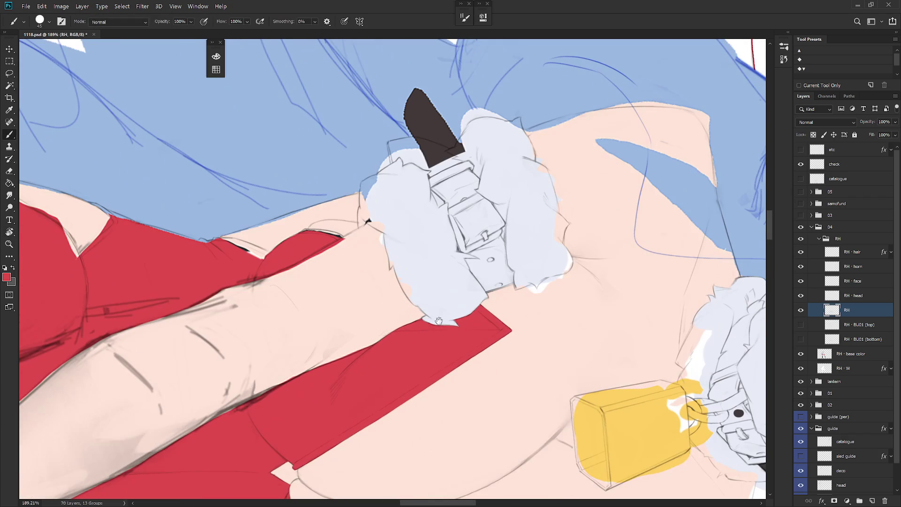
click(849, 352)
key(l)
drag(451, 263, 393, 232)
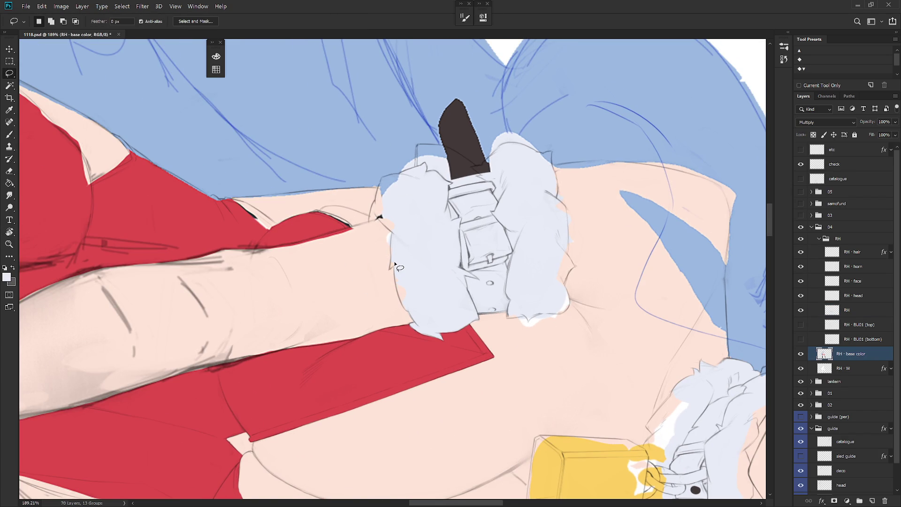
drag(394, 268, 395, 280)
mouse_move(413, 318)
mouse_down()
mouse_move(454, 271)
mouse_move(462, 284)
mouse_up()
Step: Select a small triangle and then a small patch at the cuff edge for painting
key(b)
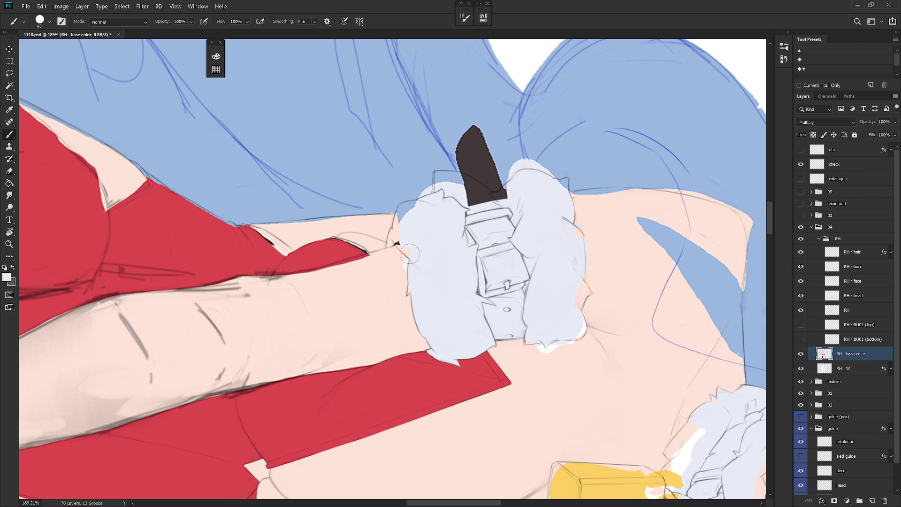
key(l)
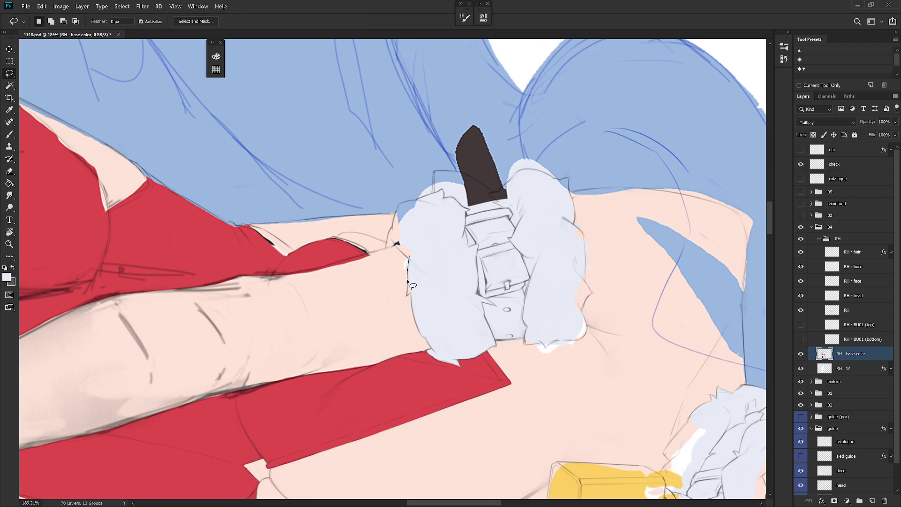
drag(407, 287, 432, 267)
key(ctrl+d)
drag(408, 272, 399, 252)
key(b)
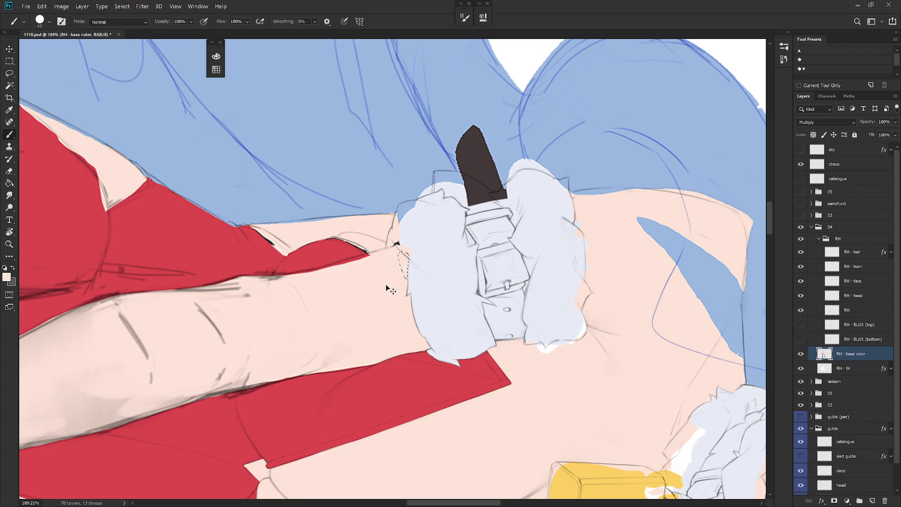
Step: Rotate the view so the arm runs vertically with the cuff near the centre
key(r)
mouse_move(382, 282)
mouse_down()
mouse_move(422, 298)
mouse_move(429, 233)
mouse_up()
key(l)
key(b)
key(r)
mouse_move(419, 264)
mouse_down()
mouse_move(485, 313)
mouse_move(443, 305)
mouse_up()
key(r)
Step: Select and paint a small patch at the cuff edge, then reduce the brush to 20
key(l)
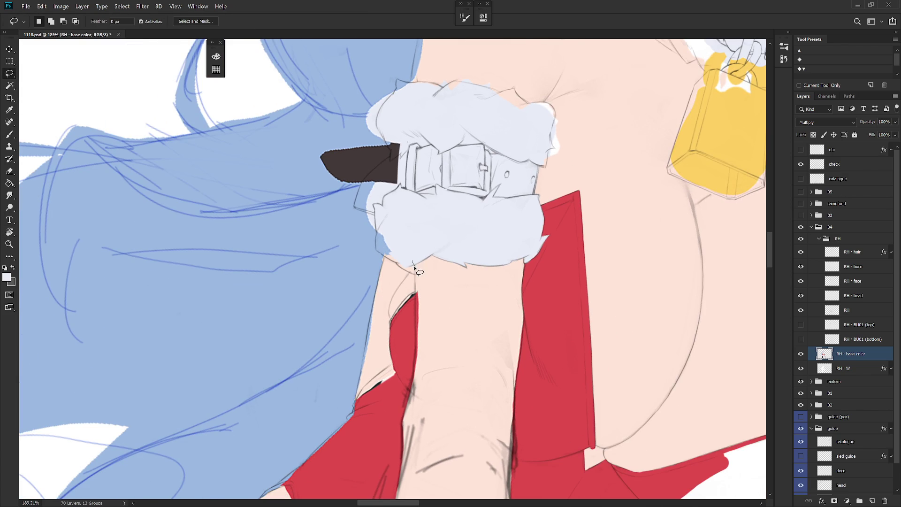
mouse_move(402, 269)
mouse_down()
mouse_move(397, 250)
mouse_move(418, 353)
mouse_up()
key(b)
key(ctrl+d)
key(r)
key(bracketleft)
key(bracketleft)
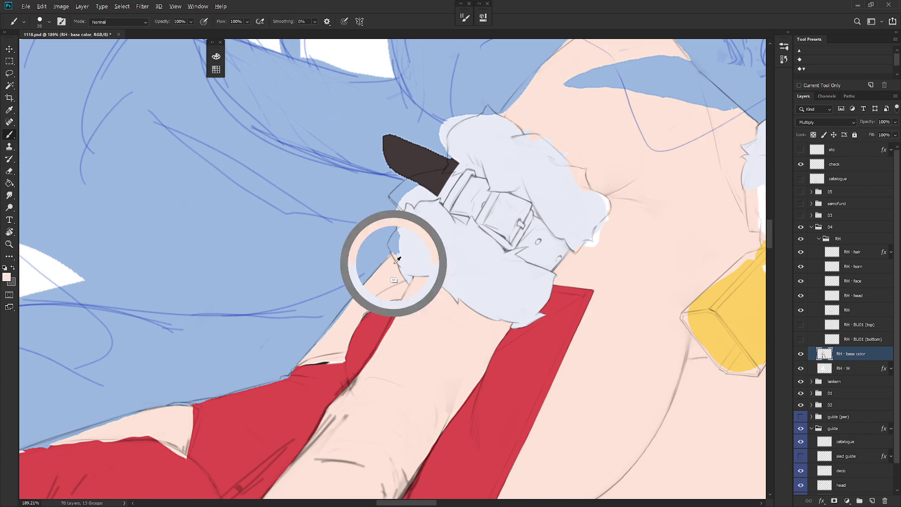
Step: Lasso the area along the cuff's left edge and fill it with the pale cuff colour
key(l)
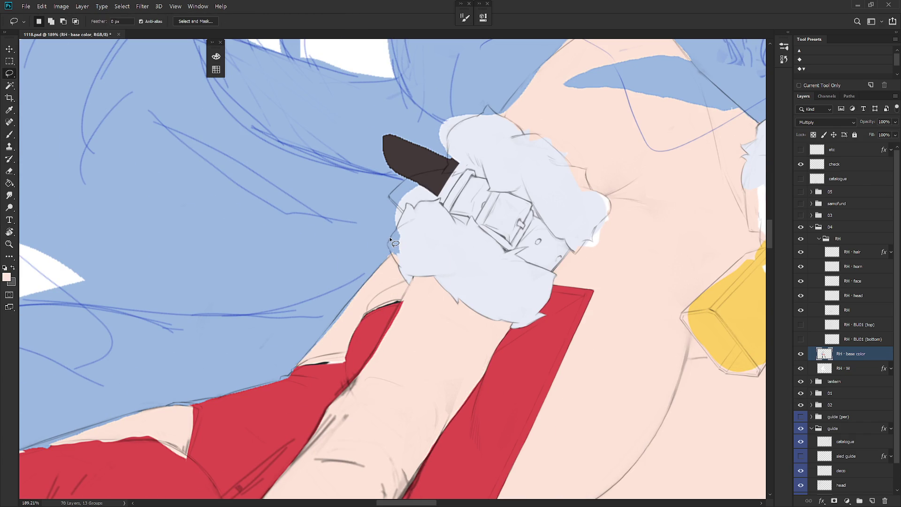
mouse_move(388, 240)
mouse_down()
mouse_move(390, 252)
mouse_move(409, 237)
mouse_move(401, 227)
mouse_move(402, 277)
mouse_up()
key(alt)
key(b)
alt+click(409, 245)
key(alt+BackSpace)
key(ctrl+d)
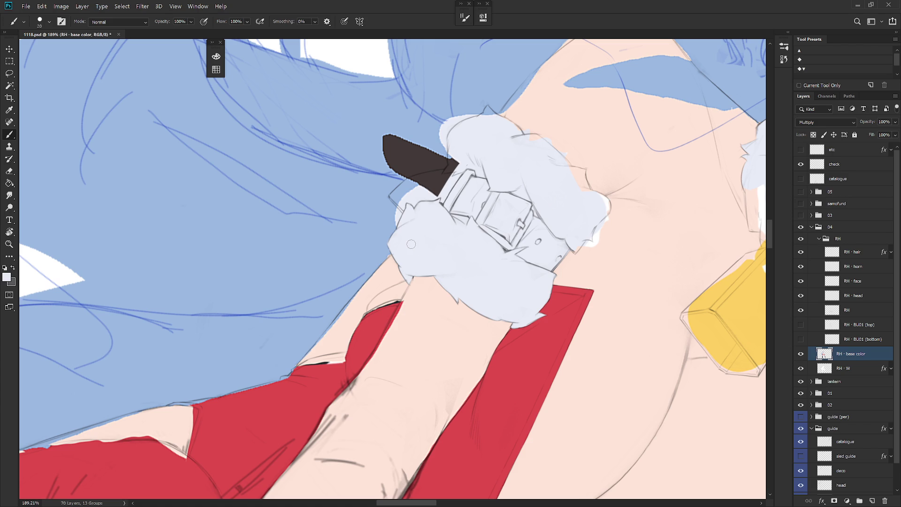
Step: Paint hair blue over the cuff's stray left fur edge and skin tone along the arm
alt+click(388, 240)
drag(421, 211, 508, 308)
drag(370, 252, 380, 284)
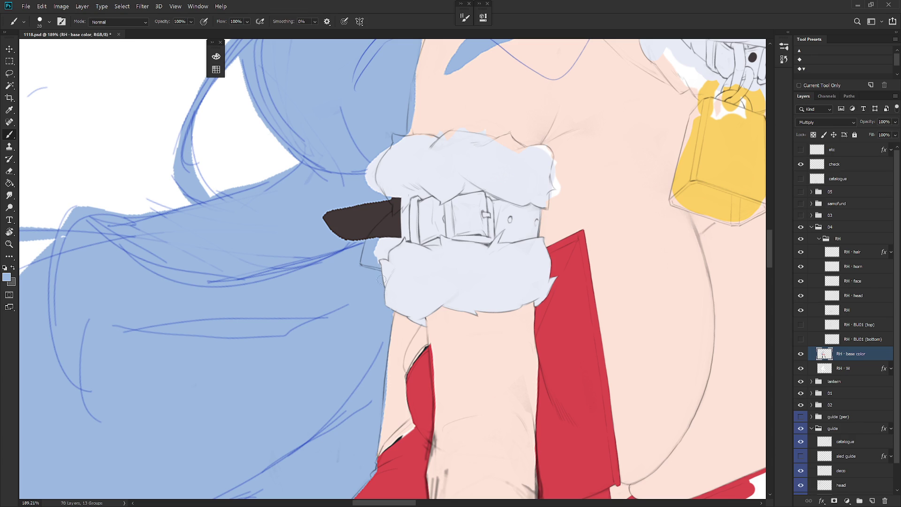
alt+click(387, 268)
alt+click(392, 313)
alt+click(396, 345)
drag(389, 370, 384, 431)
scroll(468, 355, down, 3)
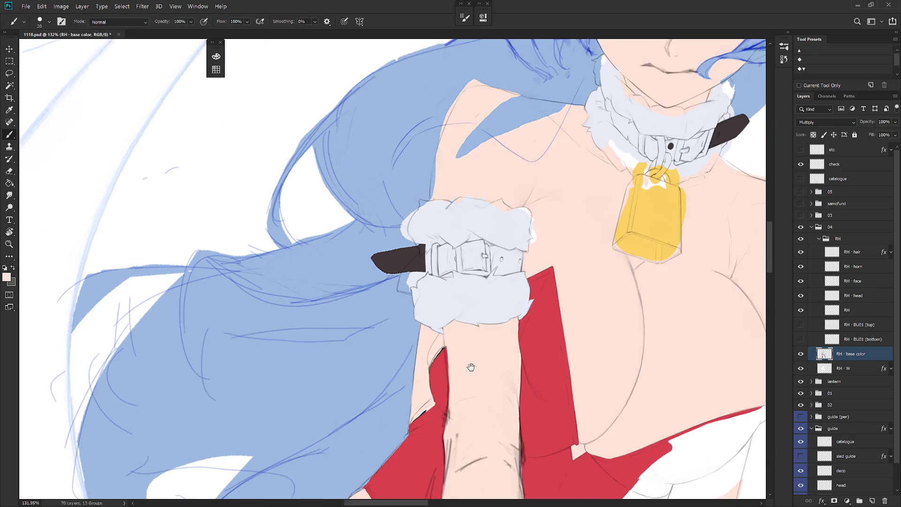
Step: Paint dress red over the white and black gap along the sleeve's left edge
scroll(468, 361, up, 2)
scroll(463, 363, up, 4)
alt+click(446, 298)
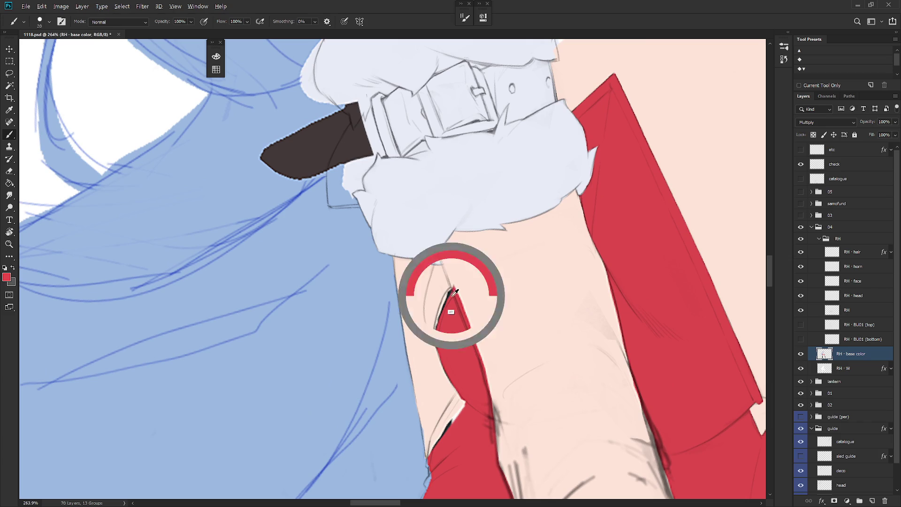
mouse_move(446, 298)
mouse_down()
mouse_move(434, 337)
mouse_move(441, 355)
mouse_up()
drag(467, 387, 453, 344)
alt+click(436, 346)
alt+click(433, 329)
mouse_move(443, 357)
mouse_down()
mouse_move(424, 387)
mouse_move(428, 375)
mouse_up()
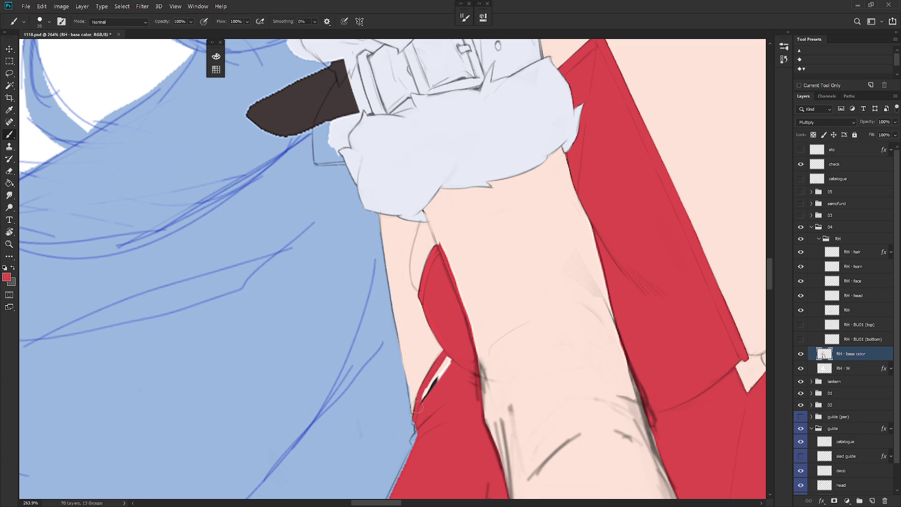
mouse_move(413, 421)
mouse_down()
mouse_move(430, 376)
mouse_move(438, 385)
mouse_up()
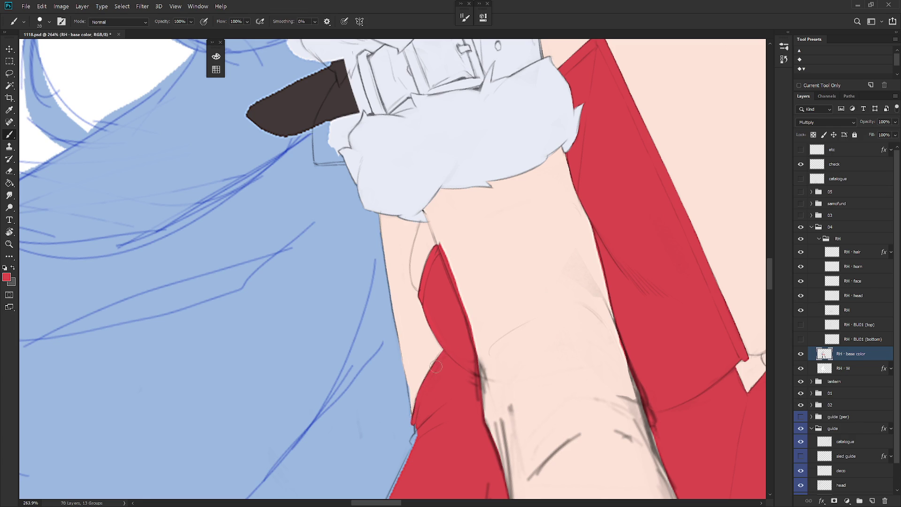
Step: Smooth the skin edge against the red, toggling the base colour layer to check
scroll(438, 221, down, 2)
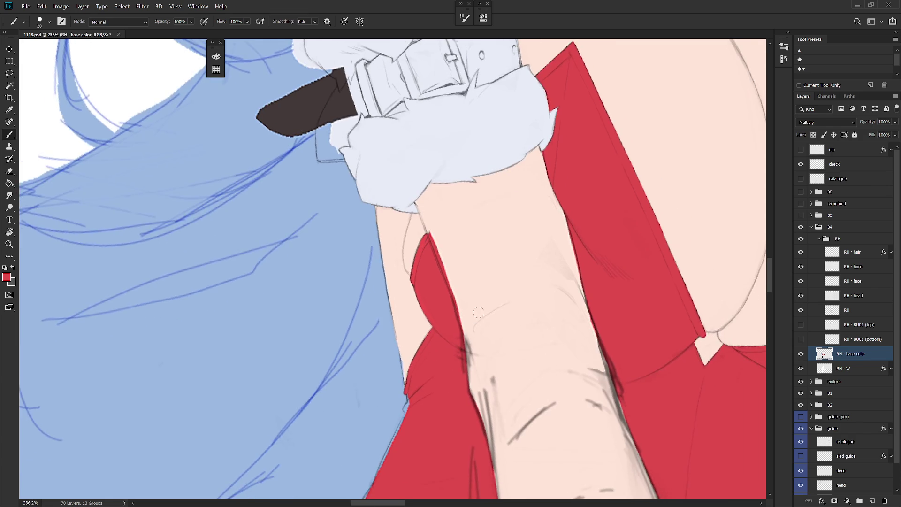
alt+click(435, 221)
drag(438, 251, 449, 310)
drag(435, 234, 453, 329)
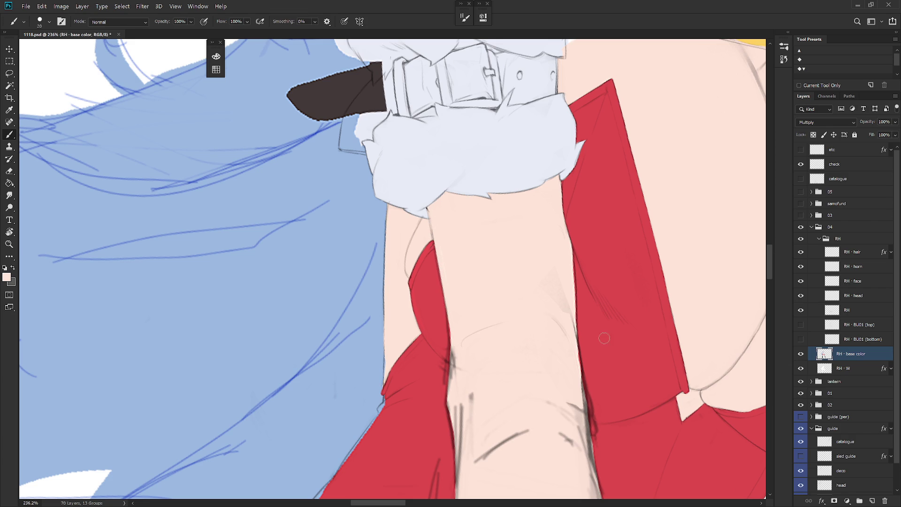
click(801, 354)
click(801, 353)
Step: Sample dress red and skin tone, then reframe the view on the cuff
alt+click(432, 267)
alt+click(433, 222)
scroll(488, 286, down, 5)
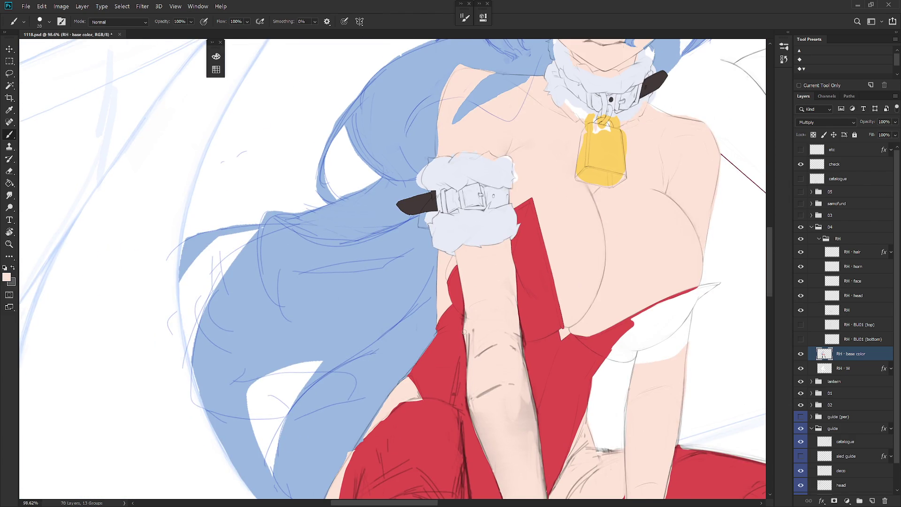
key(r)
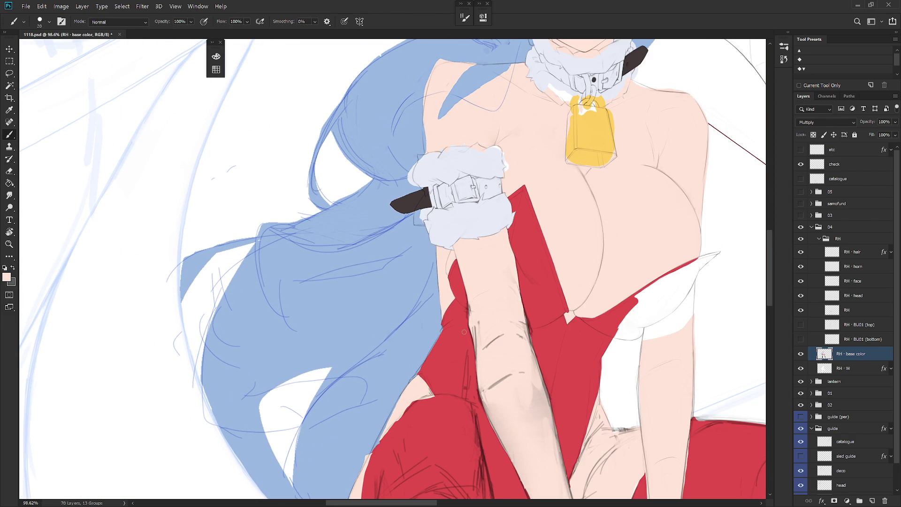
drag(548, 279, 517, 263)
scroll(482, 177, up, 3)
Step: With a size 30 brush, extend the cuff edge and fill its right-edge notch and highlight
key(bracketright)
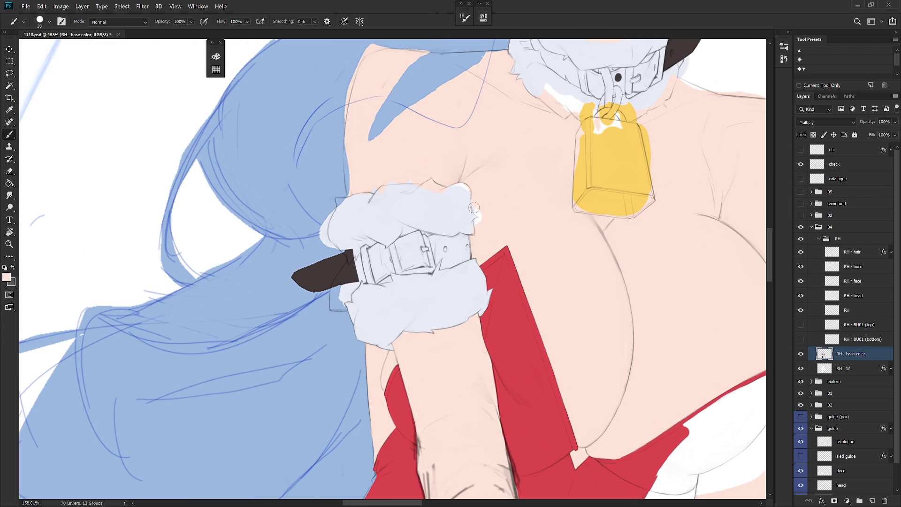
scroll(479, 203, up, 3)
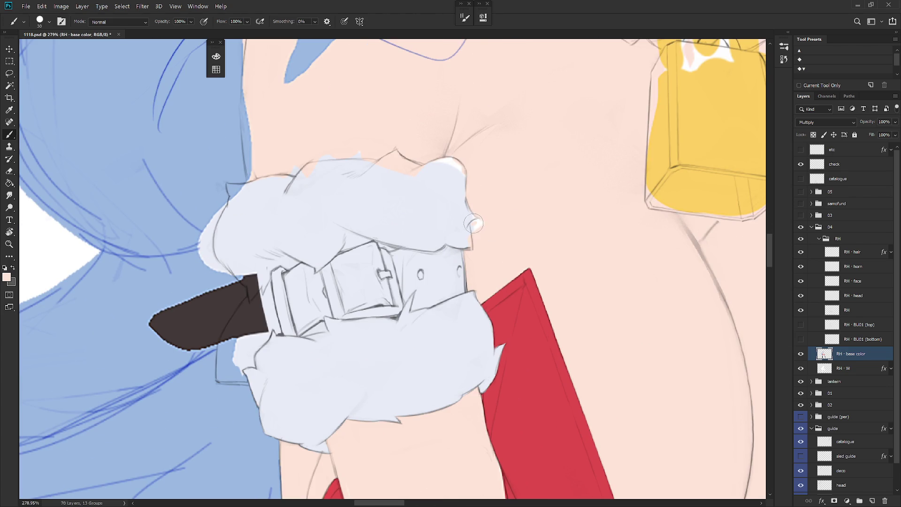
alt+click(469, 230)
mouse_move(476, 219)
mouse_down()
mouse_move(468, 240)
mouse_move(479, 252)
mouse_up()
alt+click(473, 237)
scroll(481, 310, down, 3)
alt+click(465, 258)
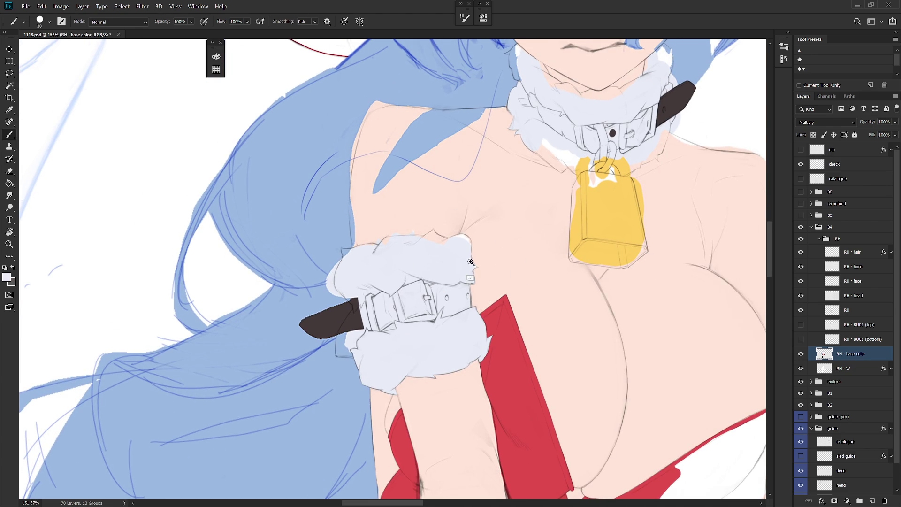
scroll(468, 257, up, 3)
mouse_move(487, 273)
mouse_down()
mouse_move(472, 214)
mouse_move(472, 240)
mouse_move(467, 214)
mouse_move(446, 243)
mouse_move(423, 225)
mouse_move(412, 231)
mouse_up()
Step: Brush pale cuff white over the skin at the cuff's upper-left edge
key(r)
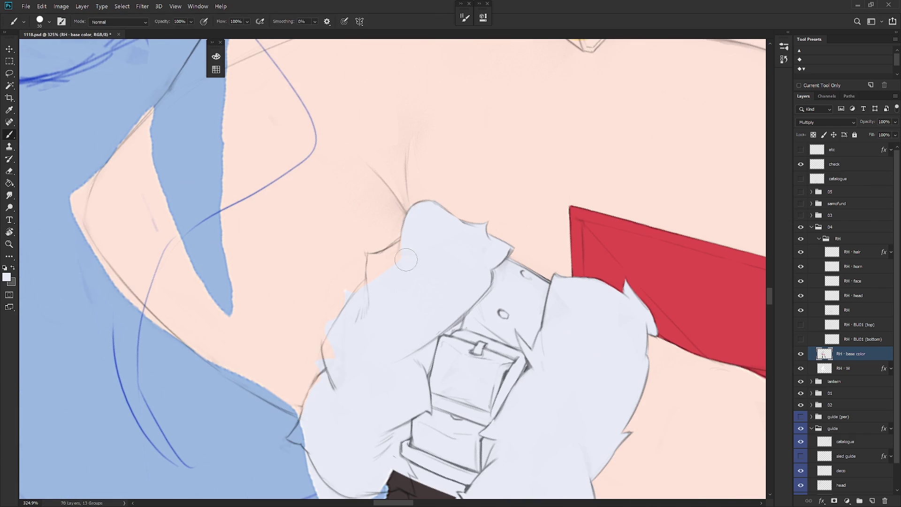
scroll(457, 276, down, 1)
scroll(458, 275, down, 4)
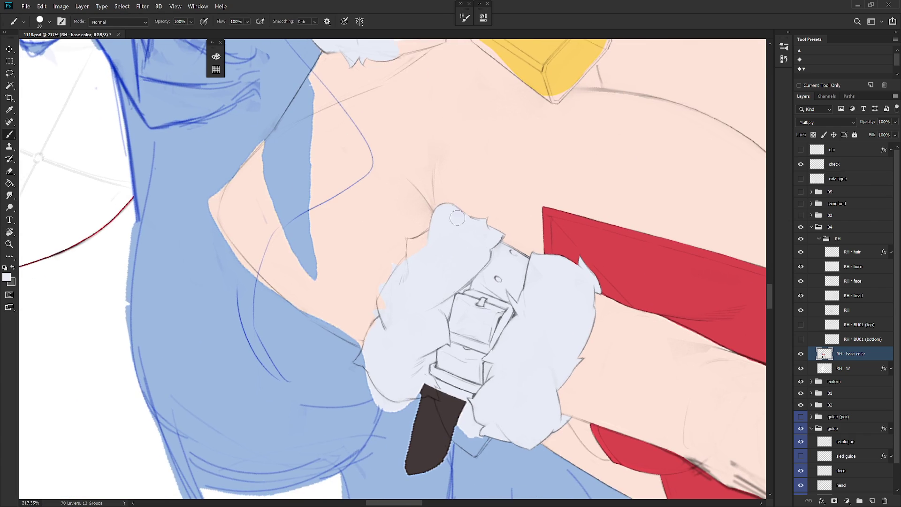
alt+click(438, 210)
alt+click(413, 255)
mouse_move(411, 260)
mouse_down()
mouse_move(410, 241)
mouse_move(448, 229)
mouse_up()
Step: Fill the skin notch along the cuff's left edge with cuff white
alt+click(425, 241)
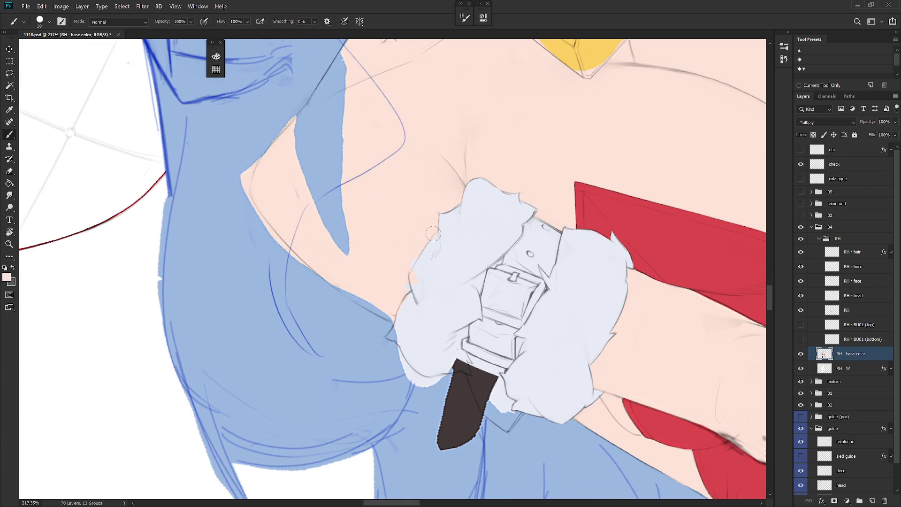
alt+click(433, 240)
drag(433, 241, 414, 277)
alt+click(418, 252)
alt+click(418, 287)
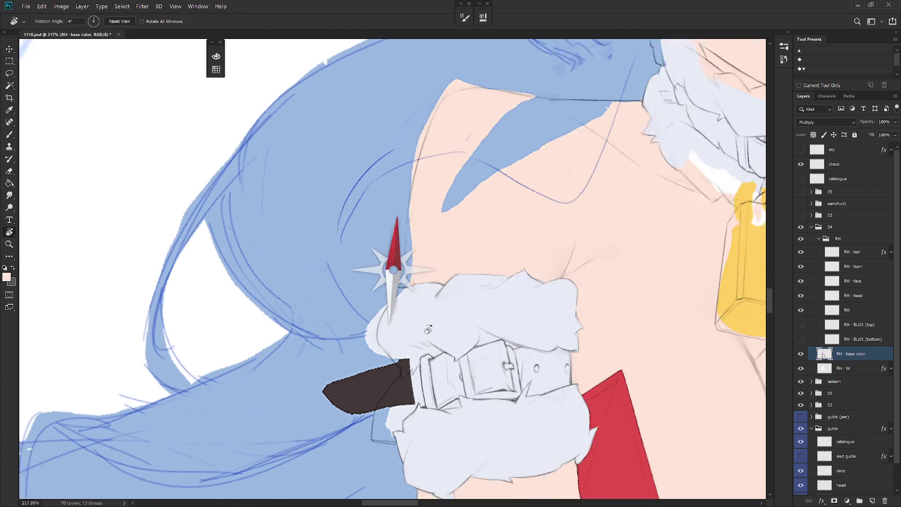
alt+click(390, 286)
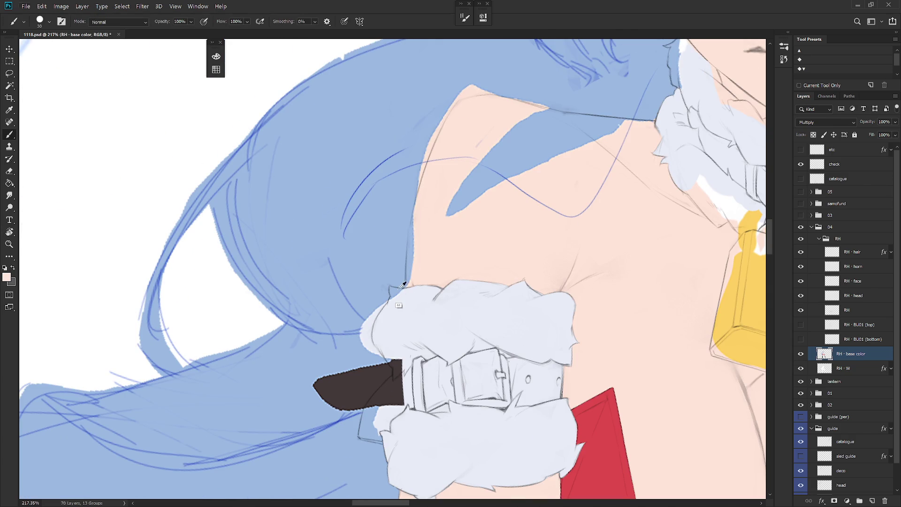
key(l)
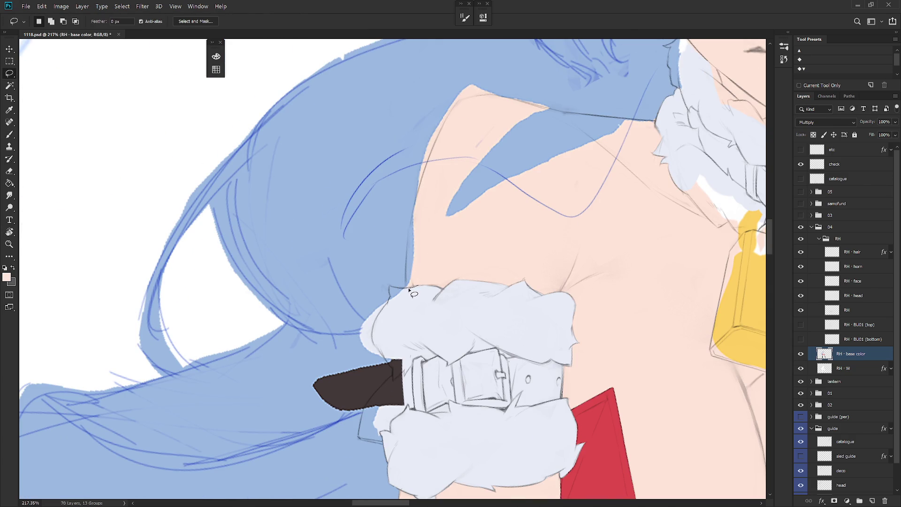
Step: Lasso a small triangle at the cuff's upper-left and repaint it in cuff white
mouse_move(391, 286)
mouse_down()
mouse_move(389, 308)
mouse_move(415, 287)
mouse_up()
key(alt+BackSpace)
key(ctrl+d)
key(ctrl+shift+d)
key(b)
drag(403, 296, 410, 319)
key(ctrl+d)
Step: Reshape the cuff's left edge with hair blue and cover the belt's top-left corner in fur white
alt+click(388, 297)
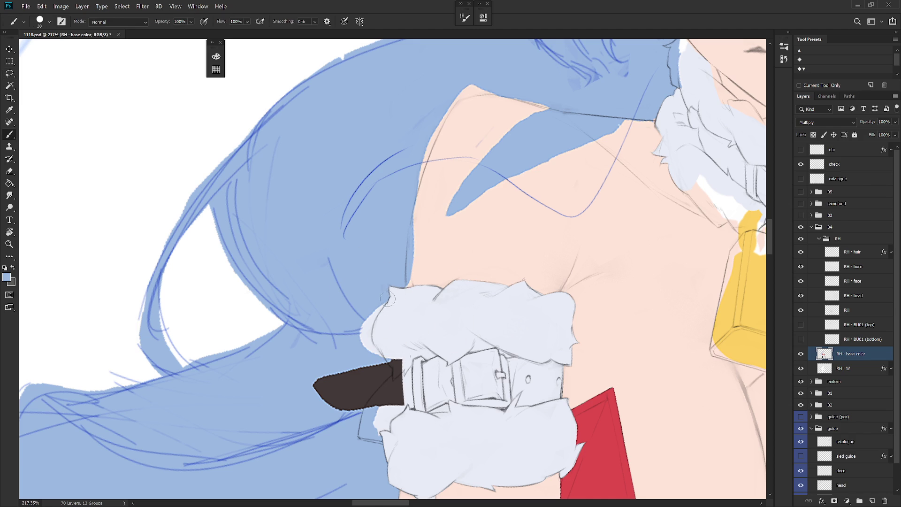
drag(380, 308, 364, 338)
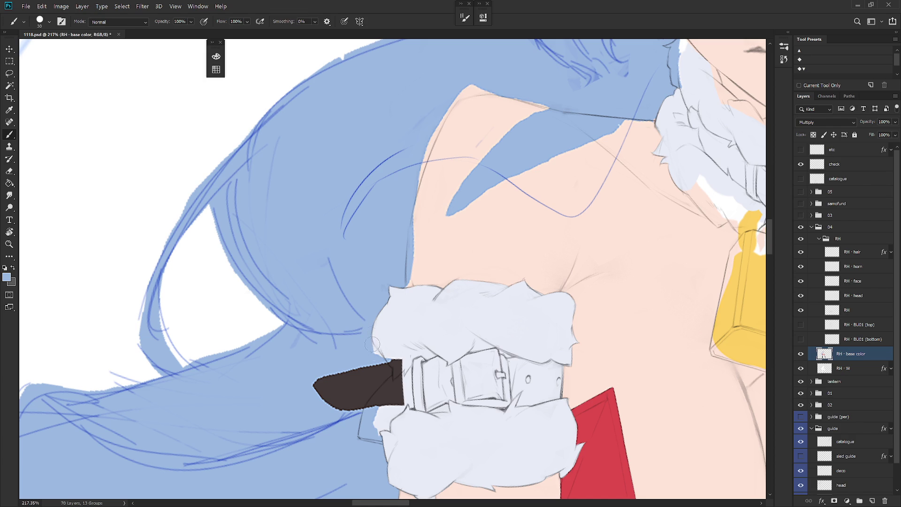
drag(373, 346, 383, 359)
alt+click(390, 364)
drag(390, 361, 397, 371)
alt+click(389, 370)
alt+click(381, 355)
alt+click(397, 366)
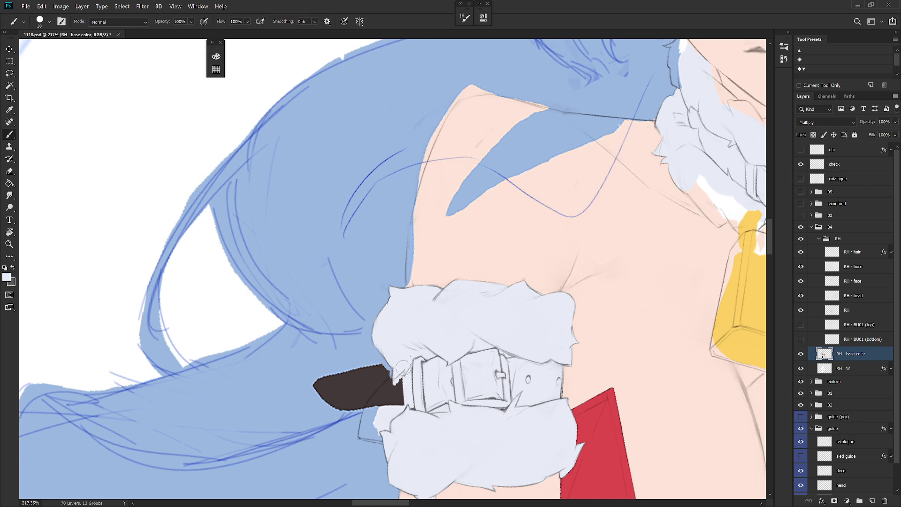